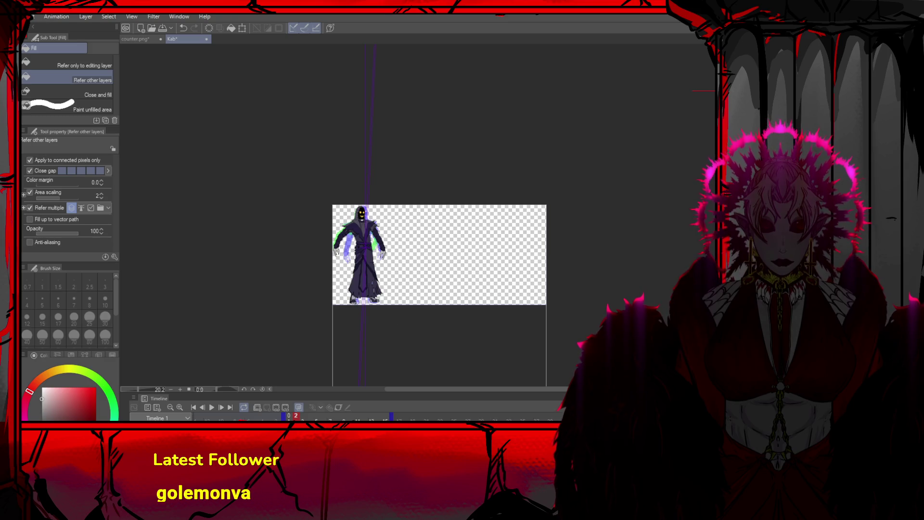
Switch from Clip Studio Paint to GameMaker's spr_Kab_special_1 sprite editor
{"action": "key", "text": "alt+Tab"}
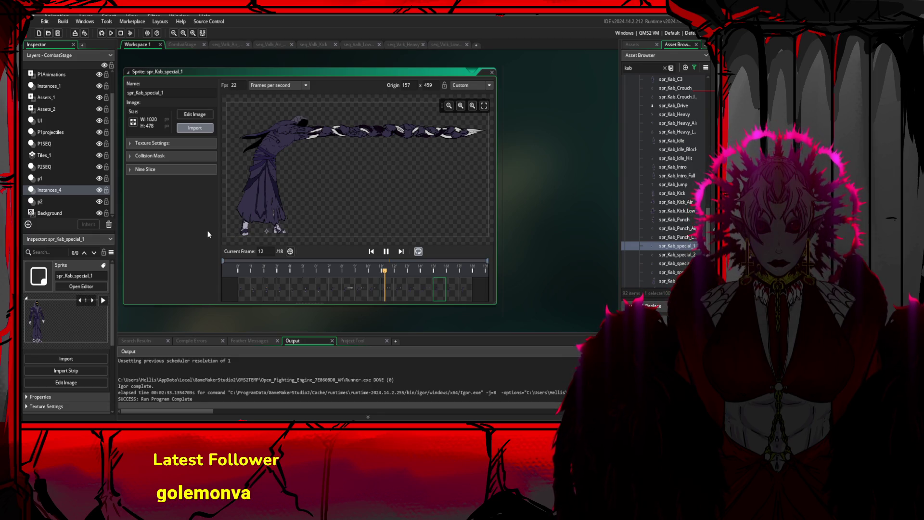
Preview the special-attack animation and duplicate its last frame to hold the final pose longer
{"action": "left_click", "coordinate": [386, 251]}
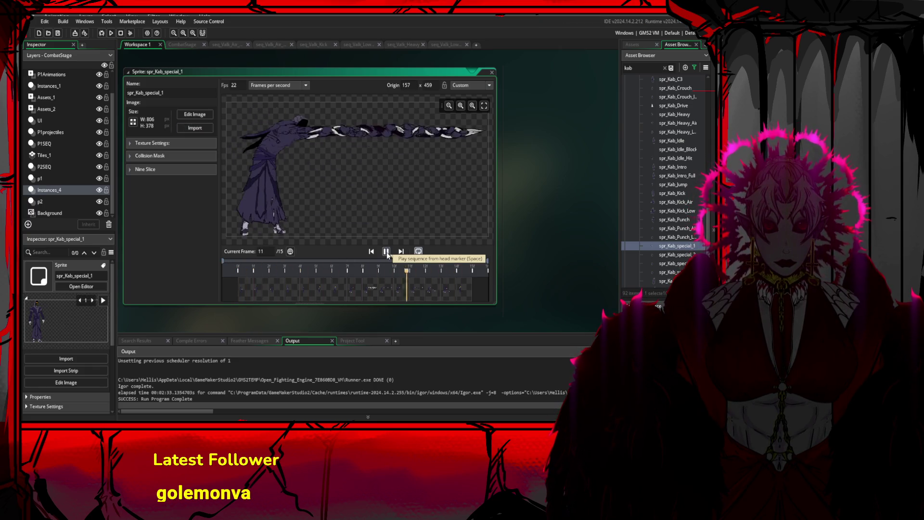
{"action": "left_click", "coordinate": [310, 287]}
{"action": "left_click", "coordinate": [282, 287]}
{"action": "left_click", "coordinate": [461, 292]}
{"action": "key", "text": "ctrl+d"}
Replay the lengthened 23-frame animation several times to check its timing
{"action": "left_click", "coordinate": [386, 251]}
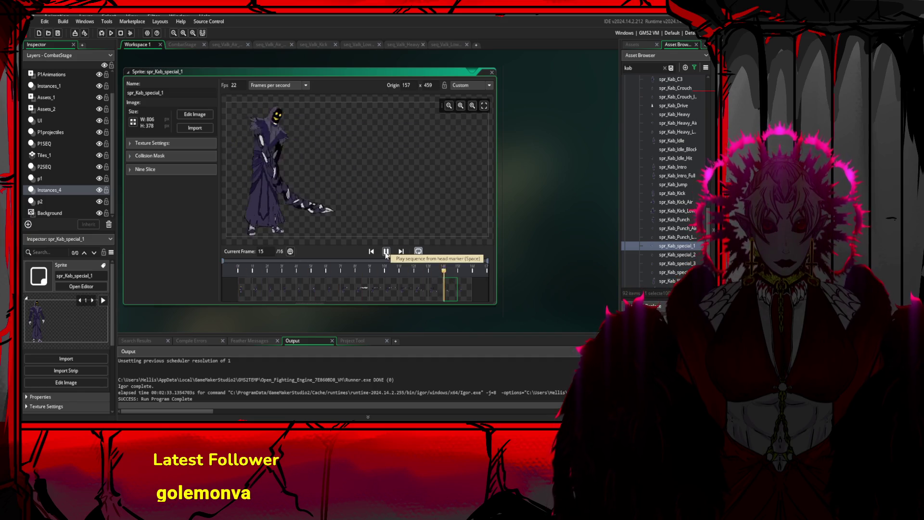
{"action": "scroll", "coordinate": [380, 258], "scroll_direction": "down", "scroll_amount": 1}
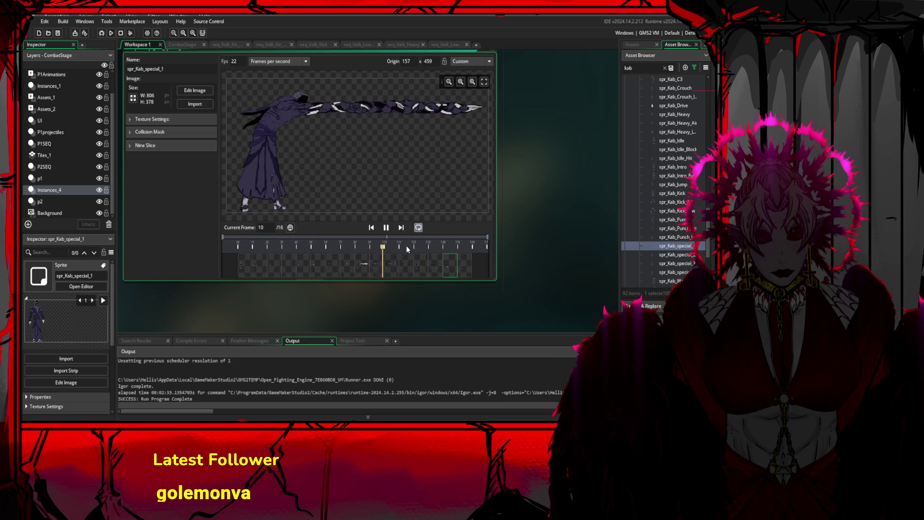
{"action": "left_click", "coordinate": [390, 268]}
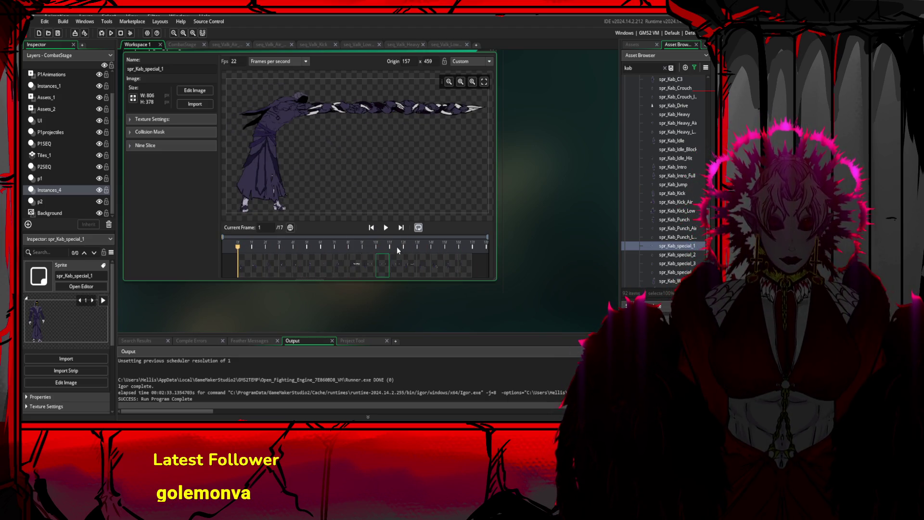
{"action": "left_click", "coordinate": [387, 228]}
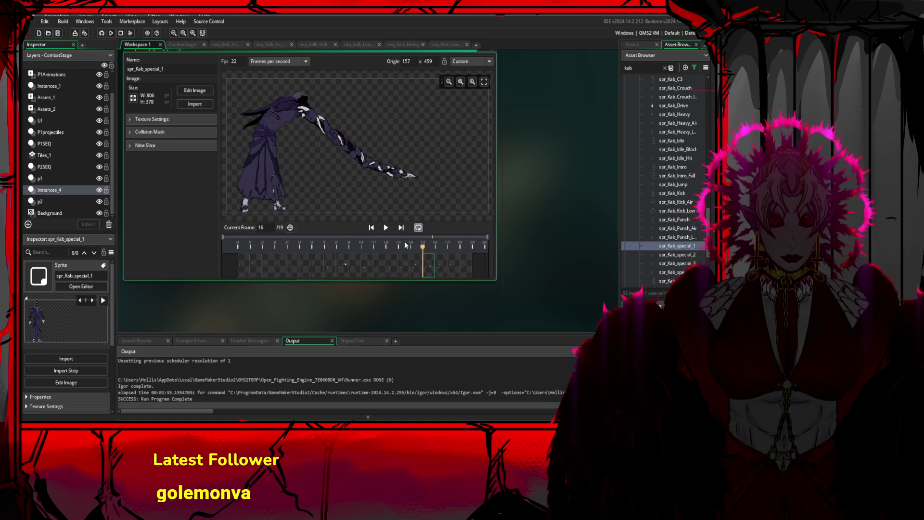
{"action": "left_click", "coordinate": [387, 228]}
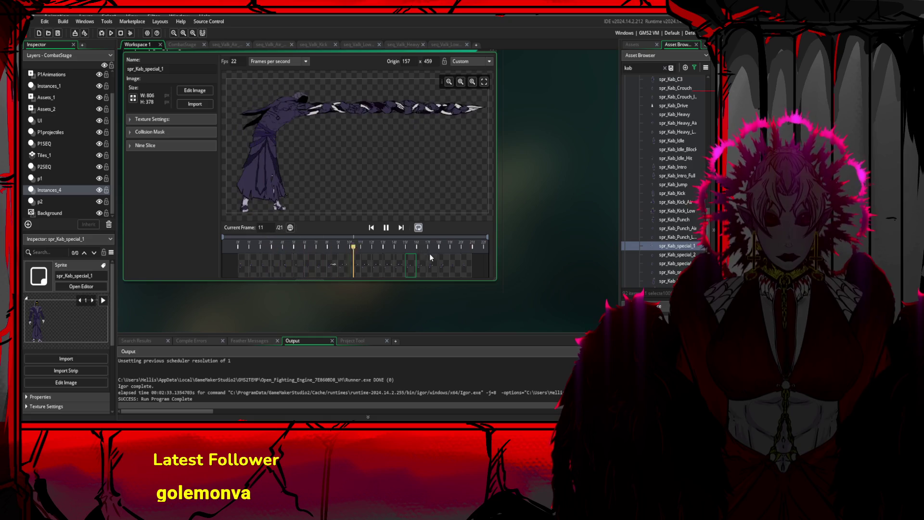
{"action": "left_click", "coordinate": [388, 229]}
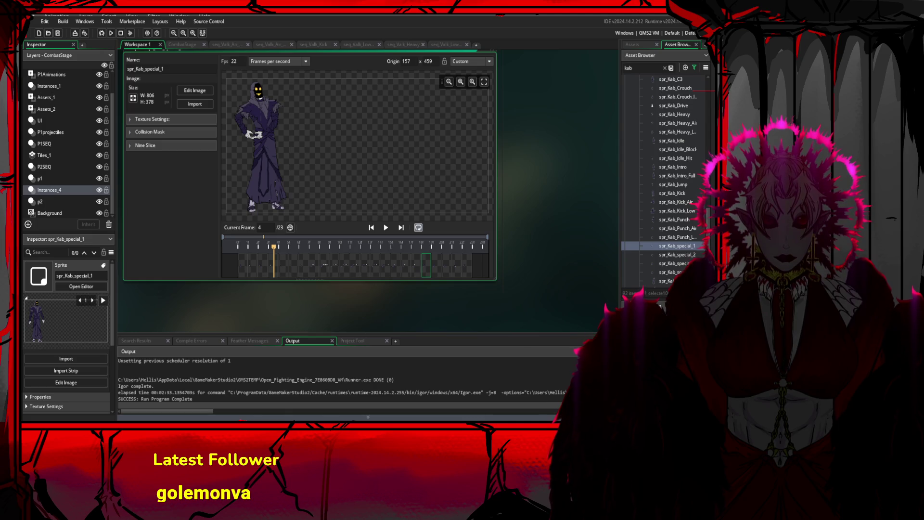
{"action": "left_click", "coordinate": [384, 230]}
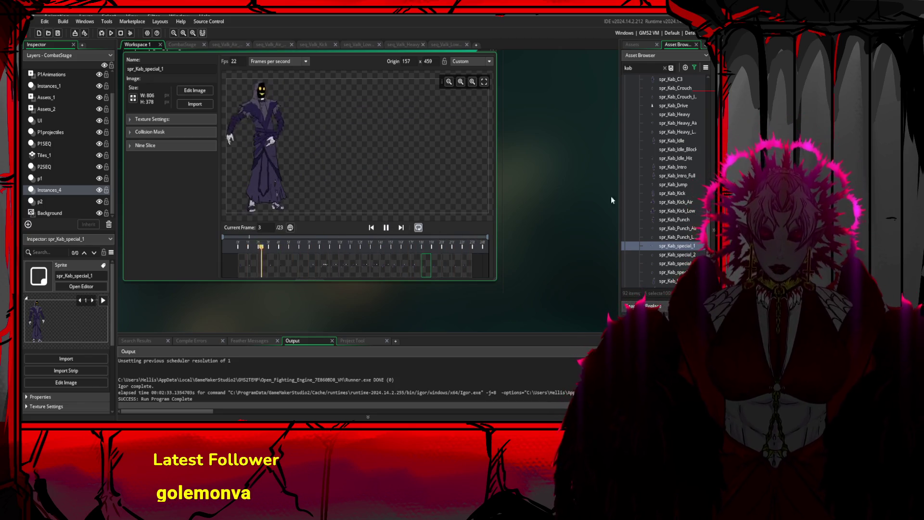
{"action": "left_click", "coordinate": [692, 176]}
{"action": "scroll", "coordinate": [710, 185], "scroll_direction": "up", "scroll_amount": 5}
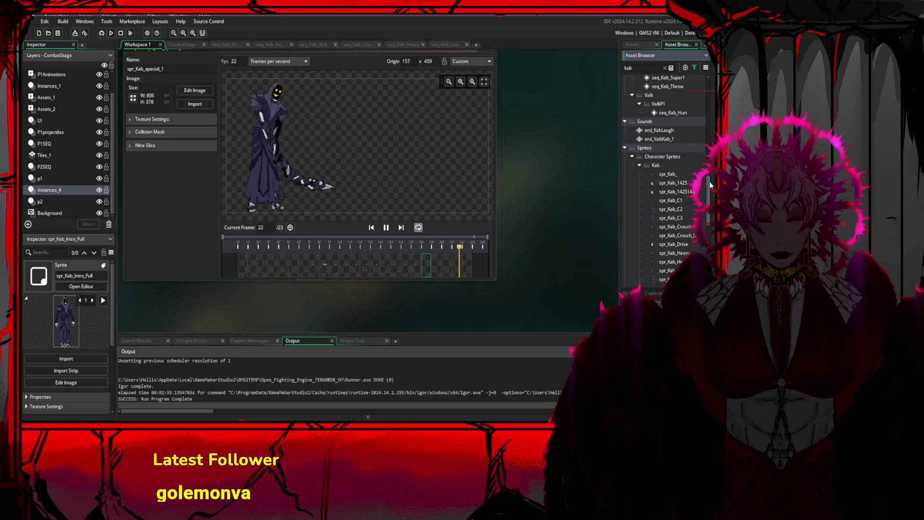
{"action": "scroll", "coordinate": [684, 183], "scroll_direction": "up", "scroll_amount": 1}
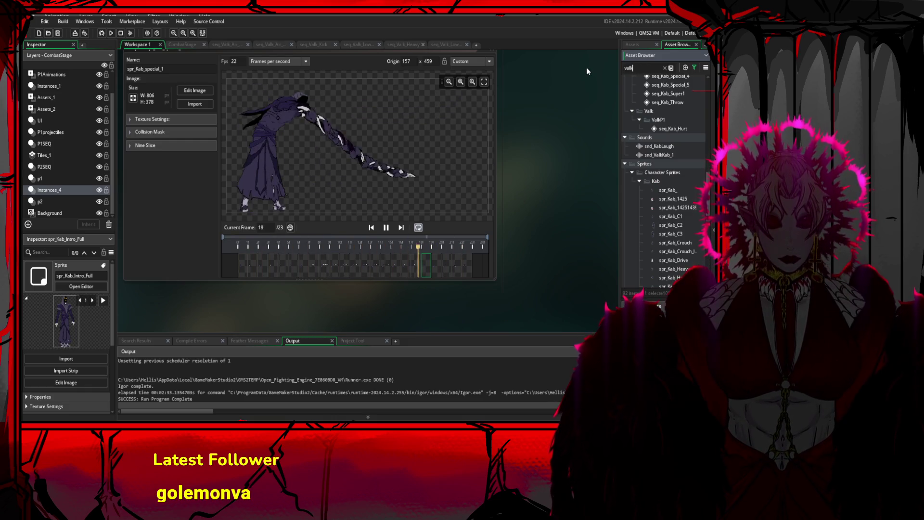
{"action": "type", "text": "valk"}
{"action": "key", "text": "BackSpace"}
{"action": "key", "text": "BackSpace"}
{"action": "key", "text": "BackSpace"}
{"action": "type", "text": "kab"}
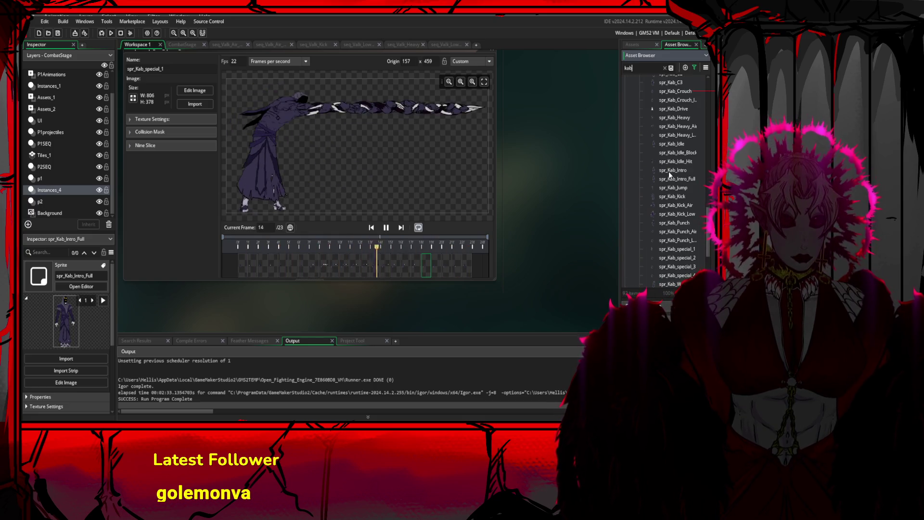
{"action": "scroll", "coordinate": [698, 192], "scroll_direction": "down", "scroll_amount": 1}
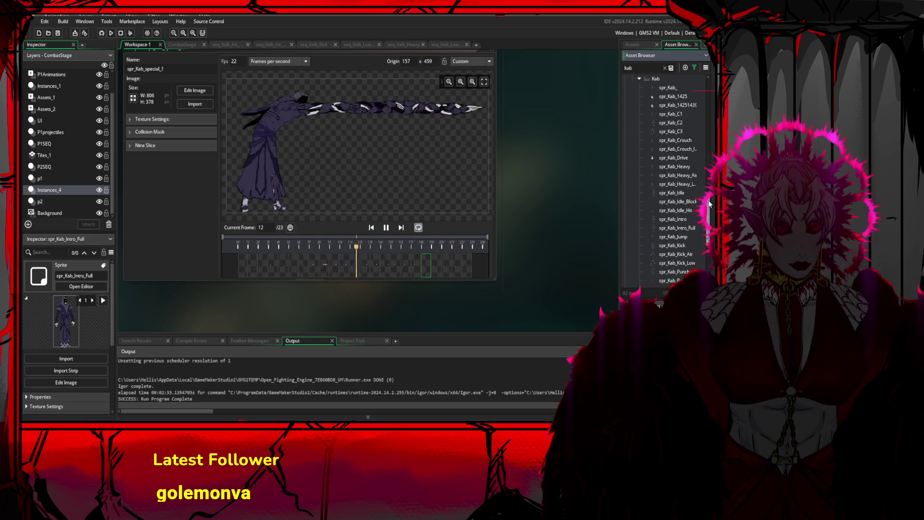
{"action": "scroll", "coordinate": [702, 192], "scroll_direction": "up", "scroll_amount": 7}
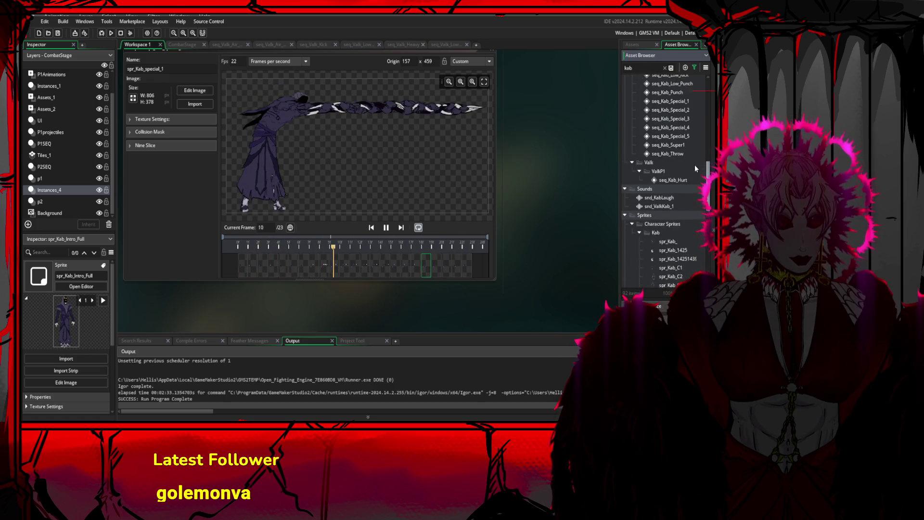
Open seq_Kab_Special_1 and delete its spr_Kab_Punch track
{"action": "double_click", "coordinate": [671, 136]}
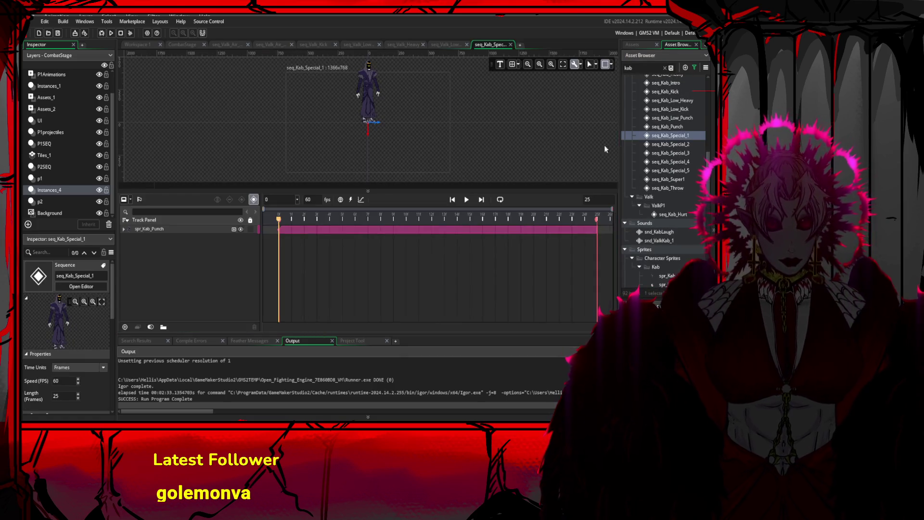
{"action": "left_click", "coordinate": [481, 200]}
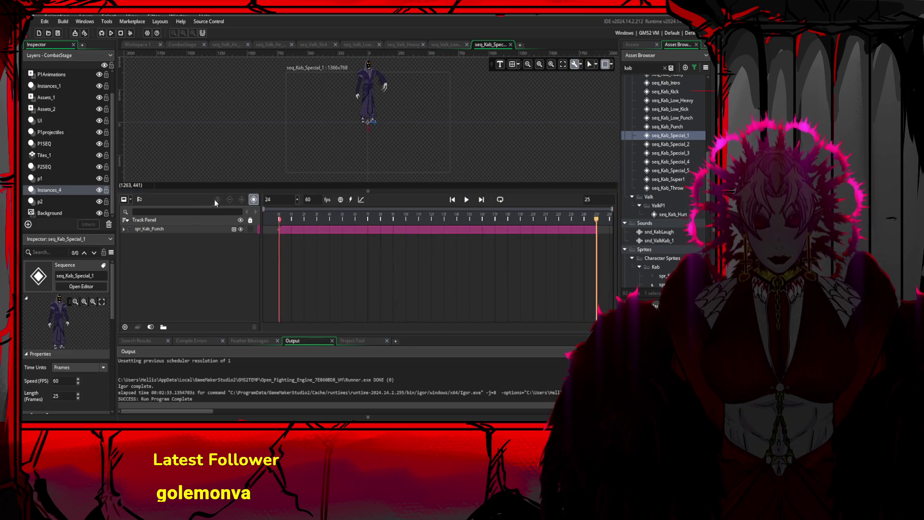
{"action": "left_click", "coordinate": [196, 230]}
{"action": "key", "text": "Delete"}
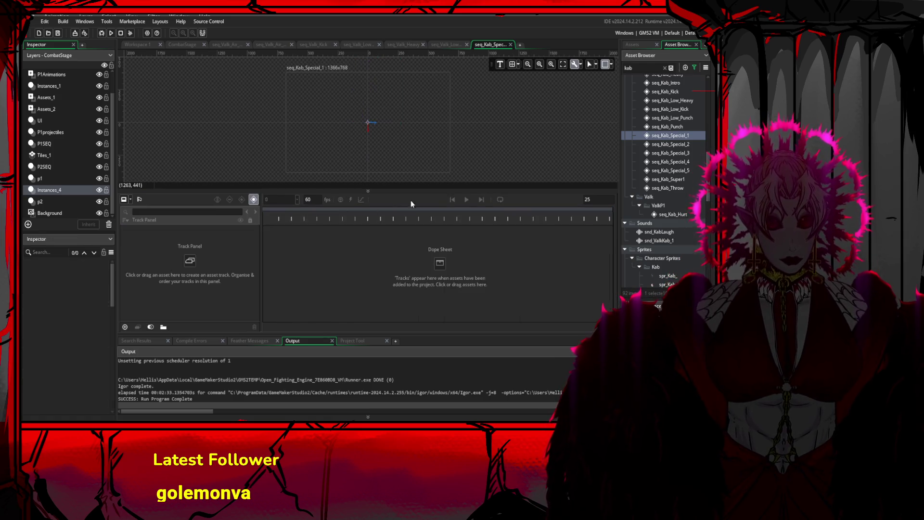
Add spr_Kab_special_1 to the sequence canvas at position 0,0 and open the sprite
{"action": "scroll", "coordinate": [648, 179], "scroll_direction": "down", "scroll_amount": 7}
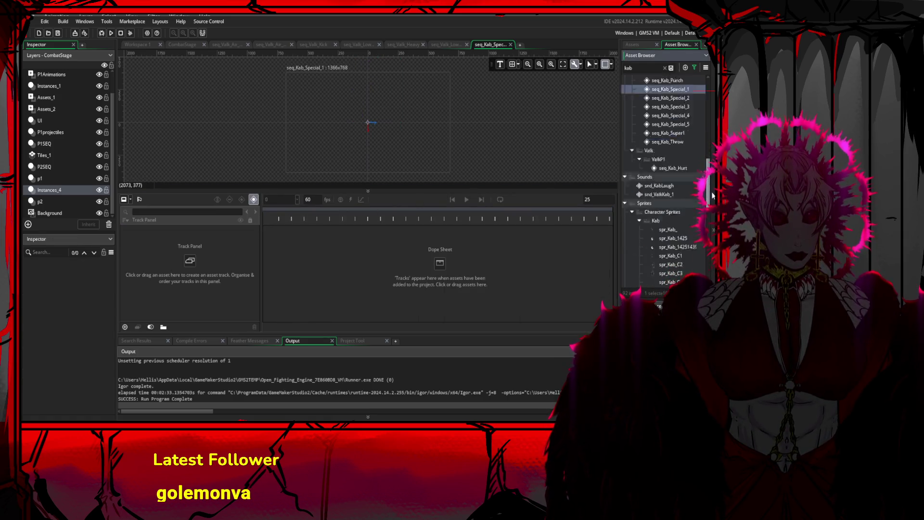
{"action": "scroll", "coordinate": [679, 243], "scroll_direction": "down", "scroll_amount": 2}
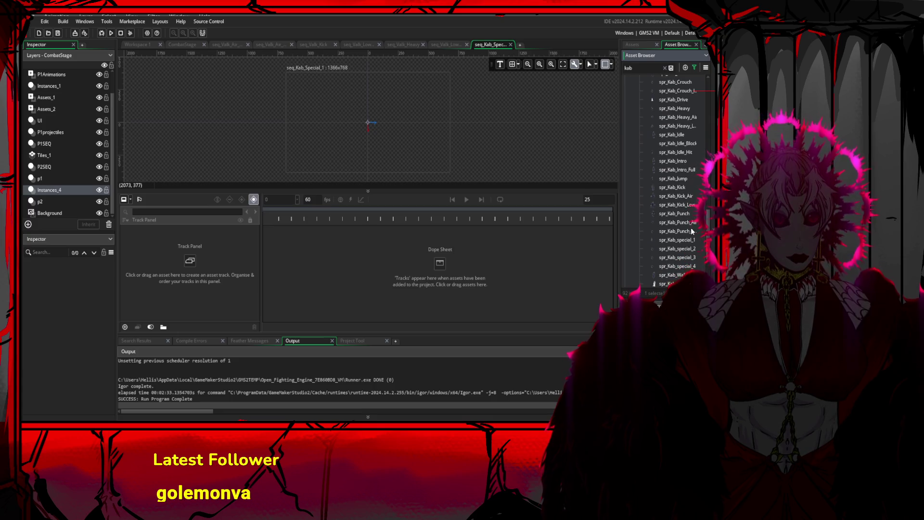
{"action": "mouse_move", "coordinate": [680, 244]}
{"action": "left_mouse_down"}
{"action": "mouse_move", "coordinate": [382, 107]}
{"action": "mouse_move", "coordinate": [349, 112]}
{"action": "mouse_move", "coordinate": [370, 96]}
{"action": "left_mouse_up"}
{"action": "key", "text": "ctrl+z"}
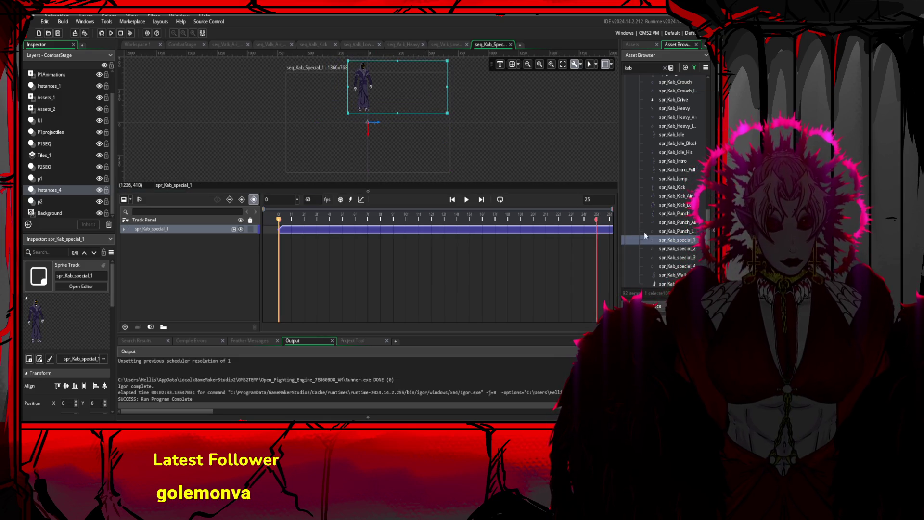
{"action": "double_click", "coordinate": [679, 242]}
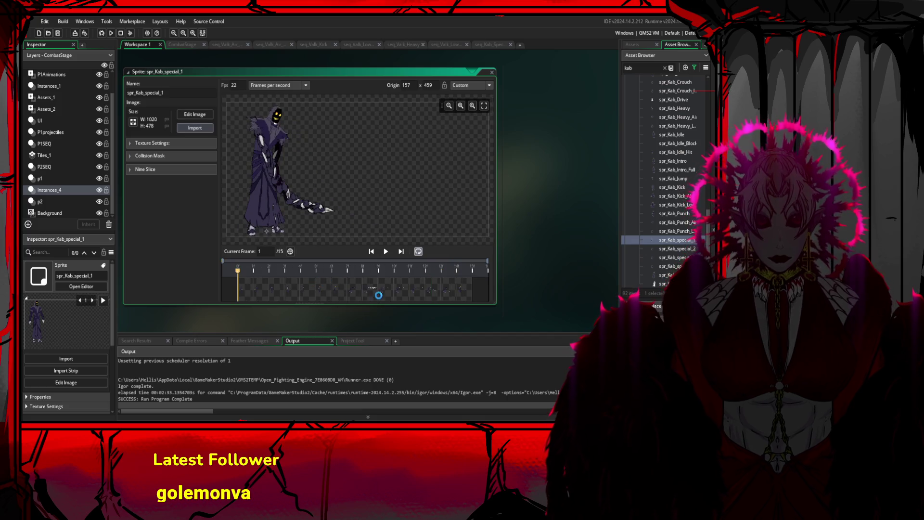
Reload spr_Kab_special_1 from the new export and preview its frames
{"action": "left_click", "coordinate": [389, 292]}
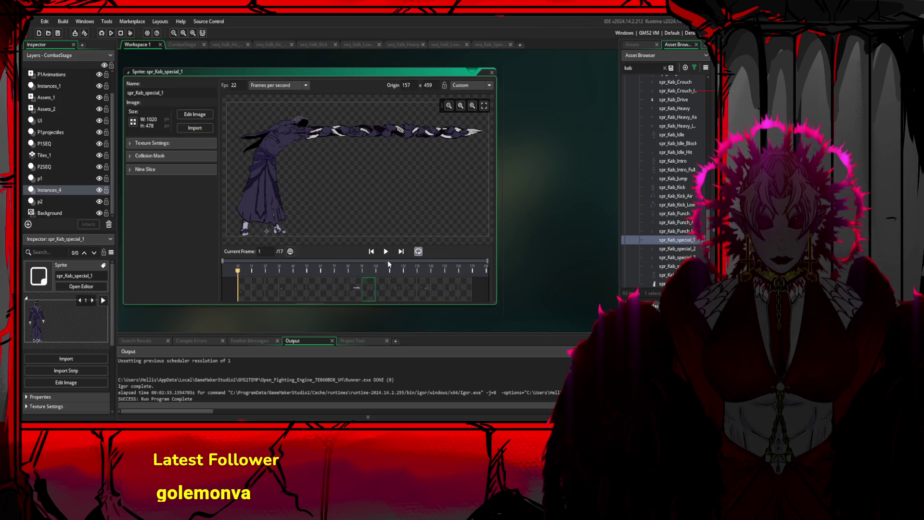
{"action": "left_click", "coordinate": [386, 251]}
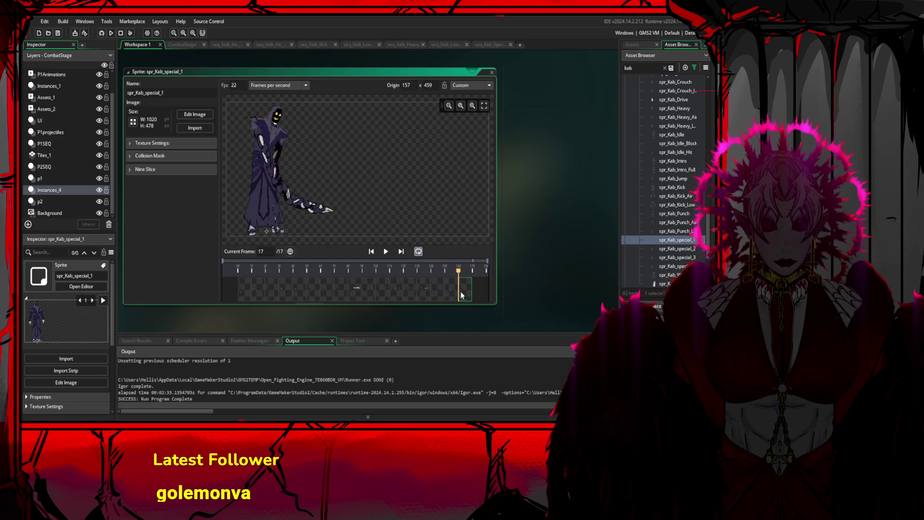
{"action": "left_click", "coordinate": [384, 251]}
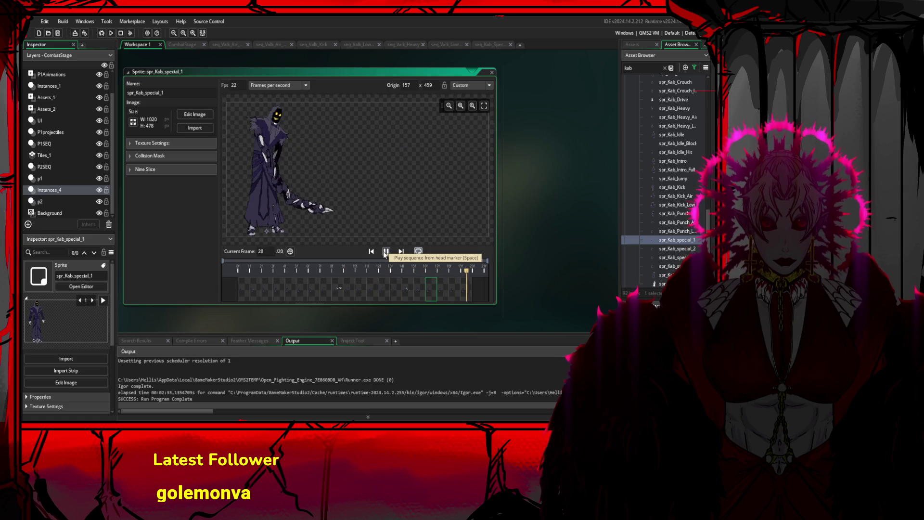
{"action": "left_click", "coordinate": [290, 291]}
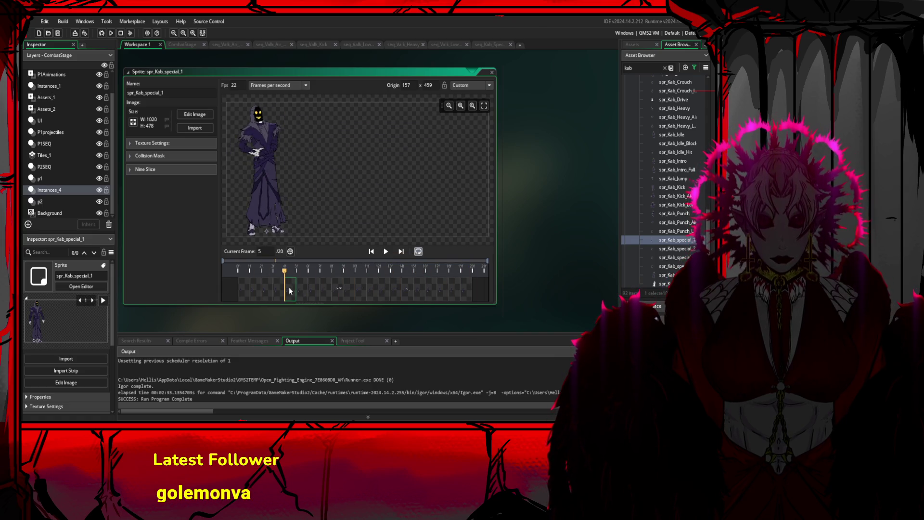
{"action": "left_click", "coordinate": [279, 287]}
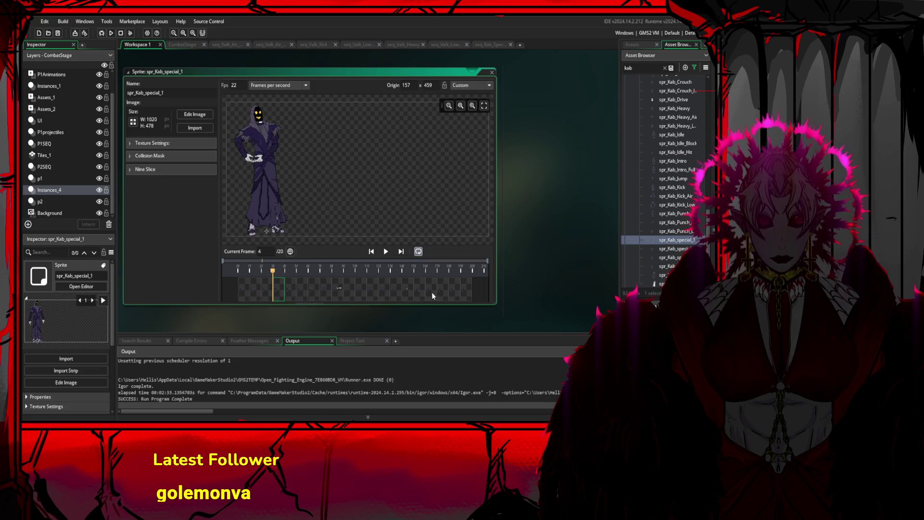
{"action": "left_click", "coordinate": [460, 290]}
{"action": "left_click", "coordinate": [386, 253]}
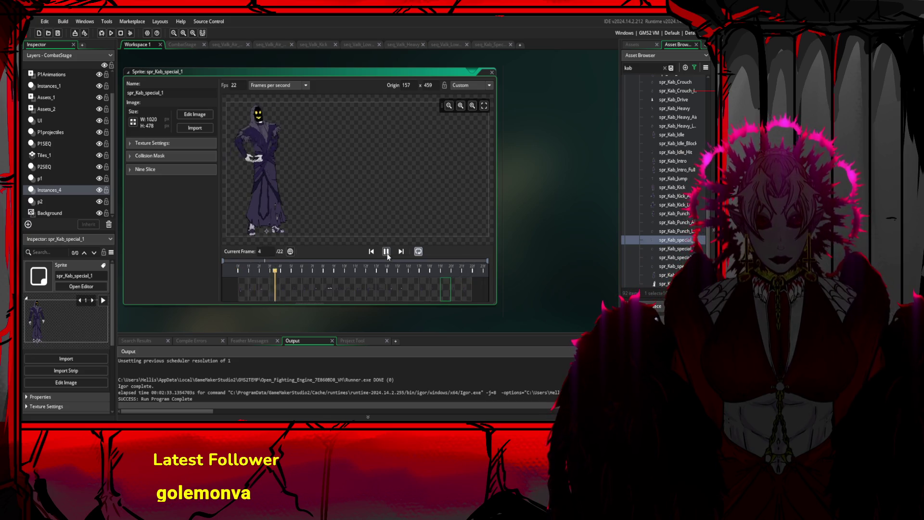
Delete frame 18, paste a copy of frame 2, and review the lengthened animation frame by frame
{"action": "left_click", "coordinate": [427, 291]}
{"action": "key", "text": "Delete"}
{"action": "left_click", "coordinate": [253, 290]}
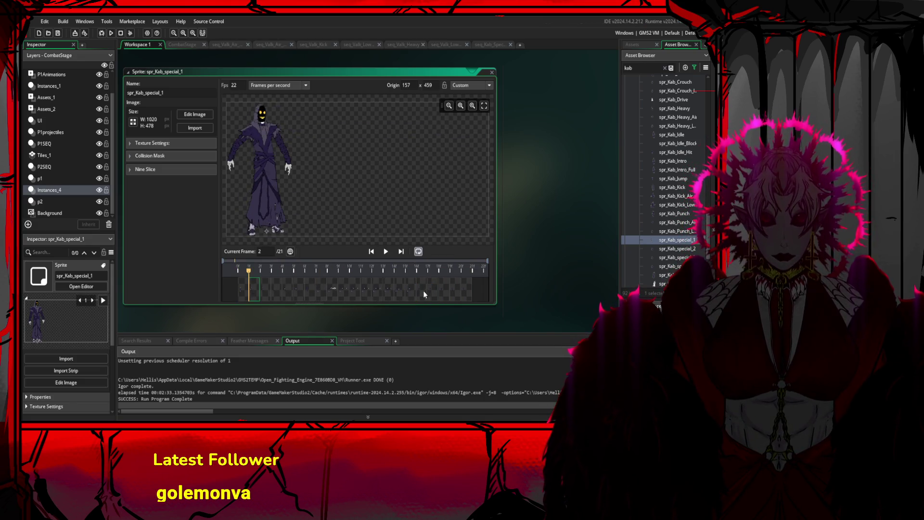
{"action": "key", "text": "ctrl+v"}
{"action": "left_click", "coordinate": [386, 251]}
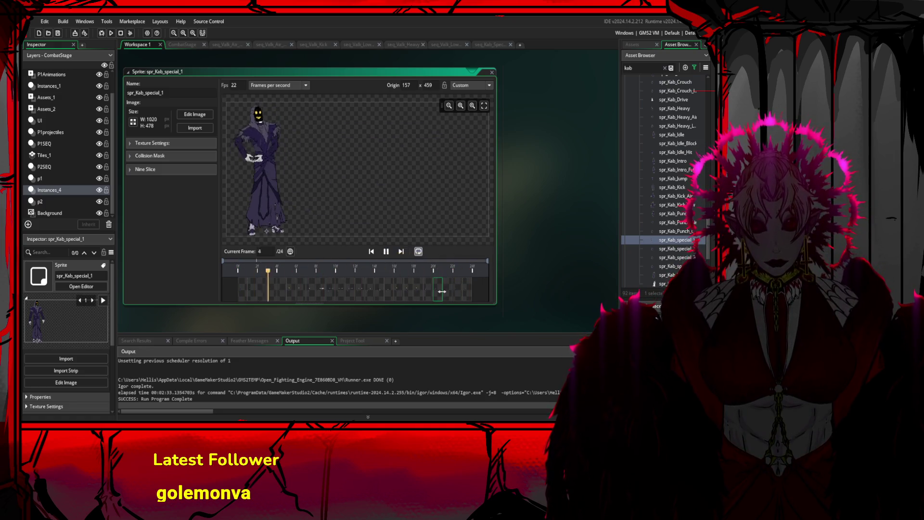
{"action": "left_click", "coordinate": [456, 291]}
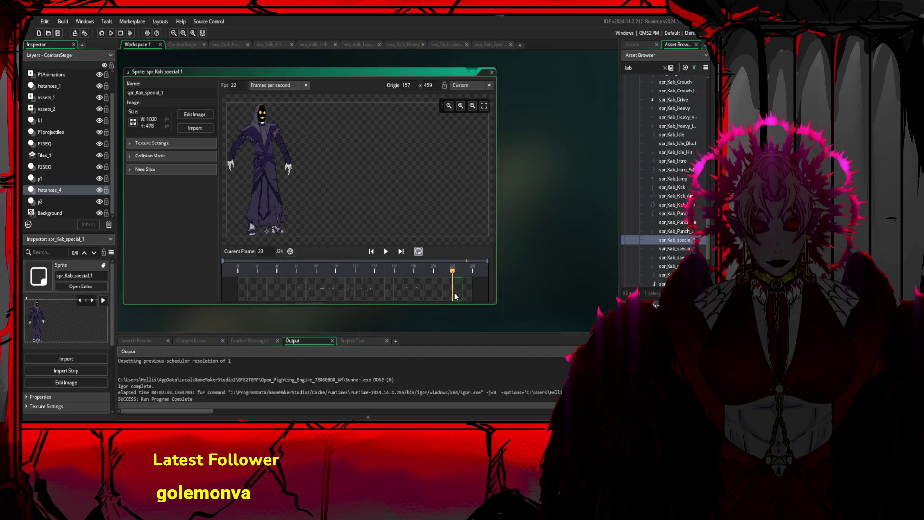
{"action": "left_click", "coordinate": [420, 297]}
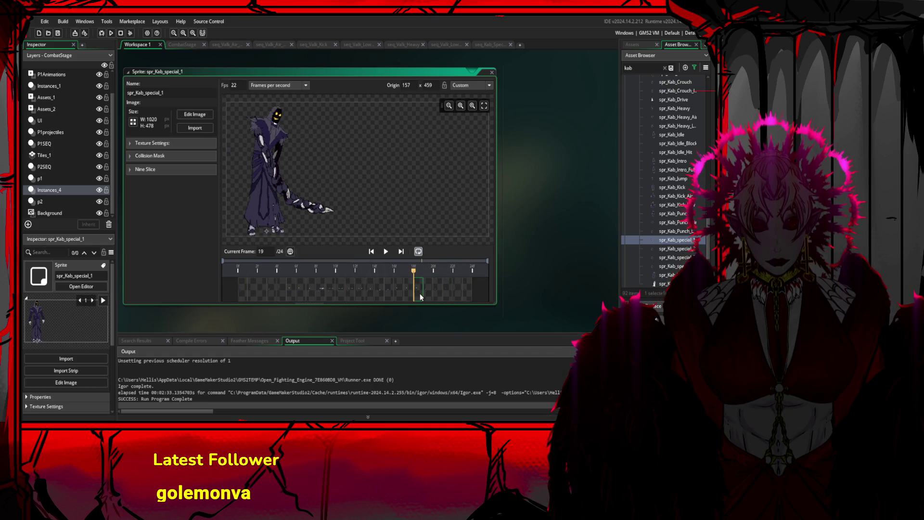
{"action": "left_click", "coordinate": [430, 296]}
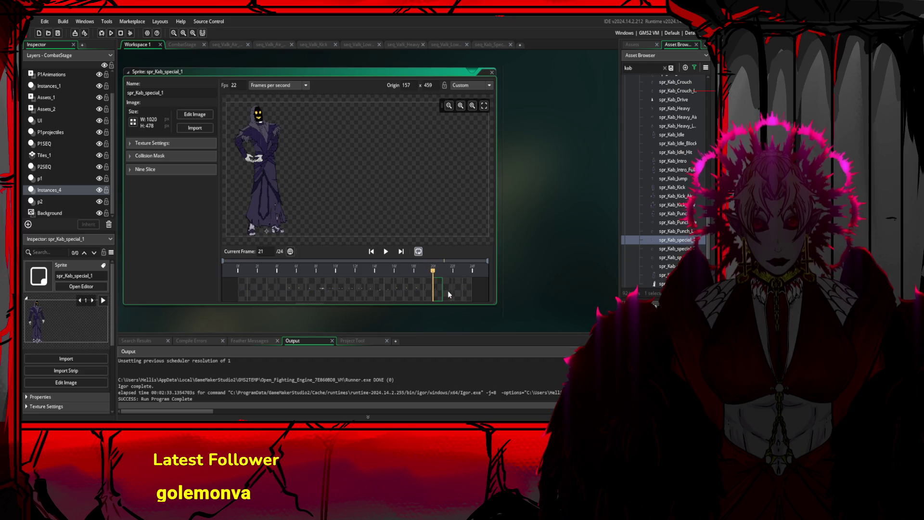
{"action": "left_click", "coordinate": [245, 294]}
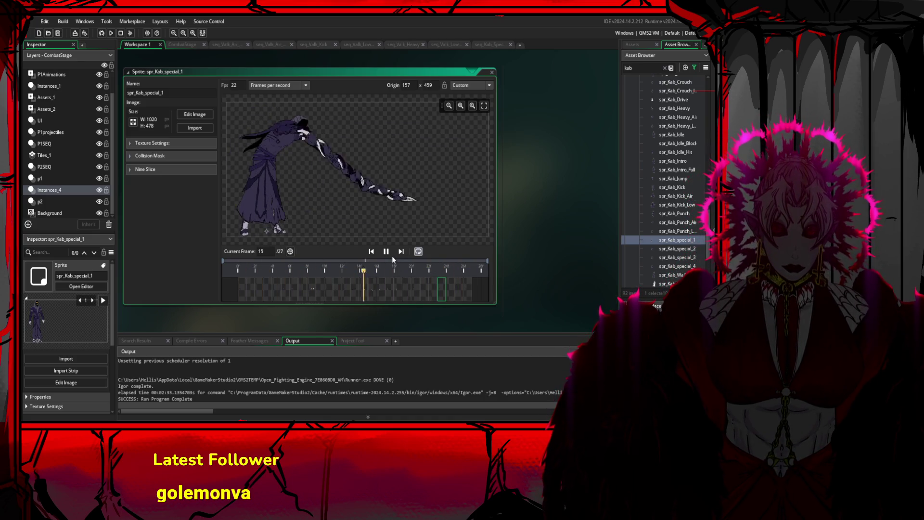
Stop the preview and open seq_Kab_Special_1 from the Asset Browser
{"action": "left_click", "coordinate": [390, 255]}
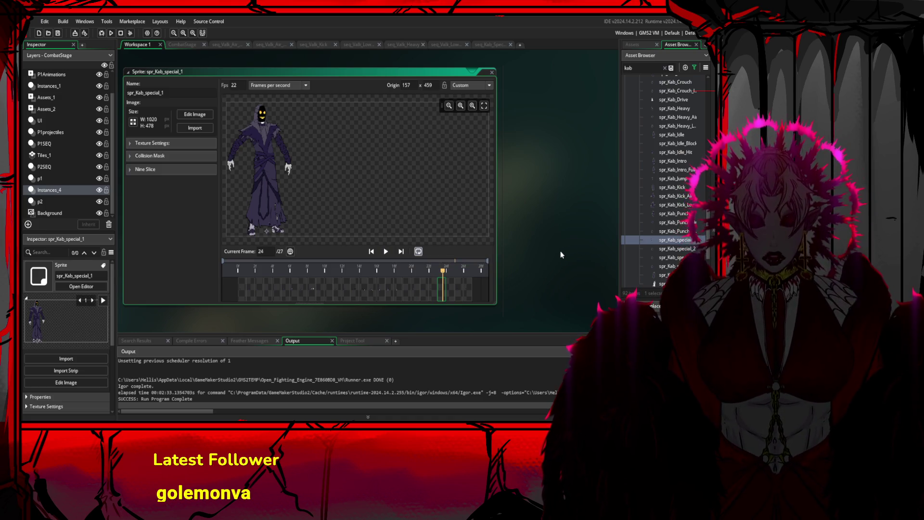
{"action": "scroll", "coordinate": [654, 247], "scroll_direction": "up", "scroll_amount": 5}
{"action": "scroll", "coordinate": [656, 245], "scroll_direction": "up", "scroll_amount": 5}
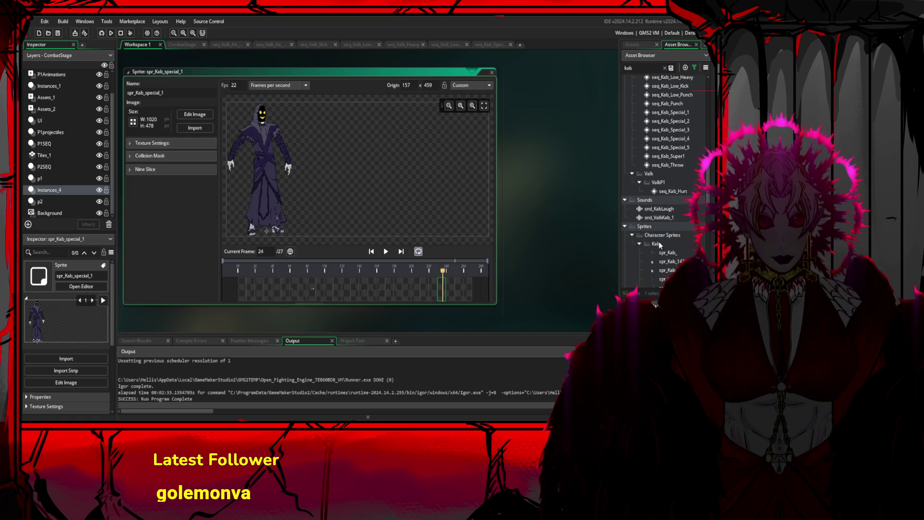
{"action": "left_click", "coordinate": [674, 176]}
{"action": "double_click", "coordinate": [675, 176]}
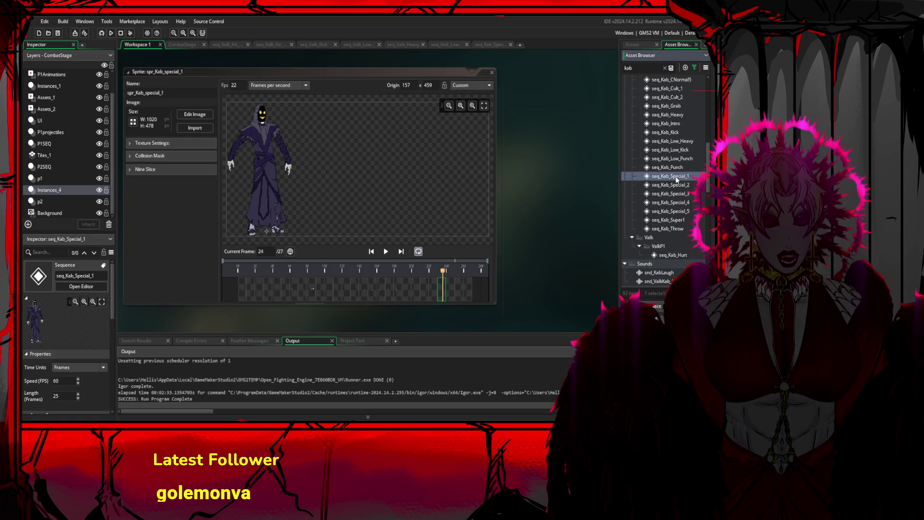
Set the seq_Kab_Special_1 timeline length to 60 frames
{"action": "left_click", "coordinate": [467, 200]}
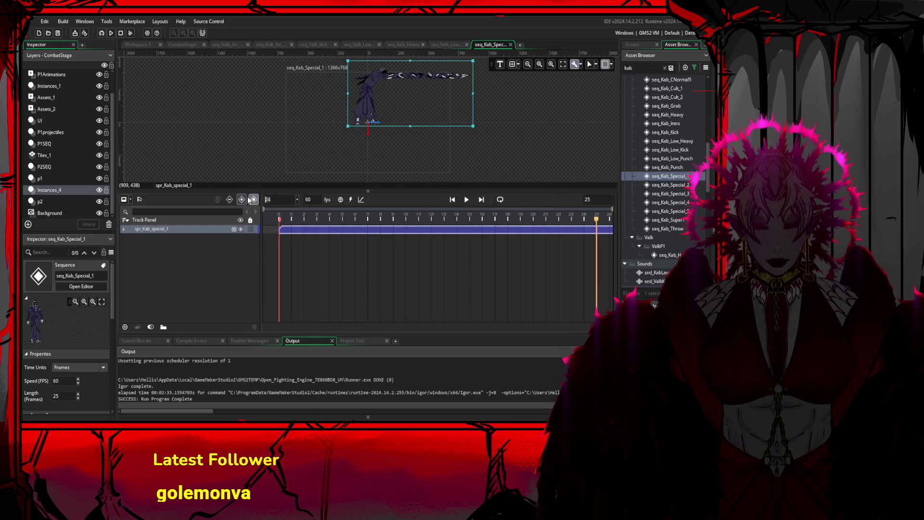
{"action": "key", "text": "Return"}
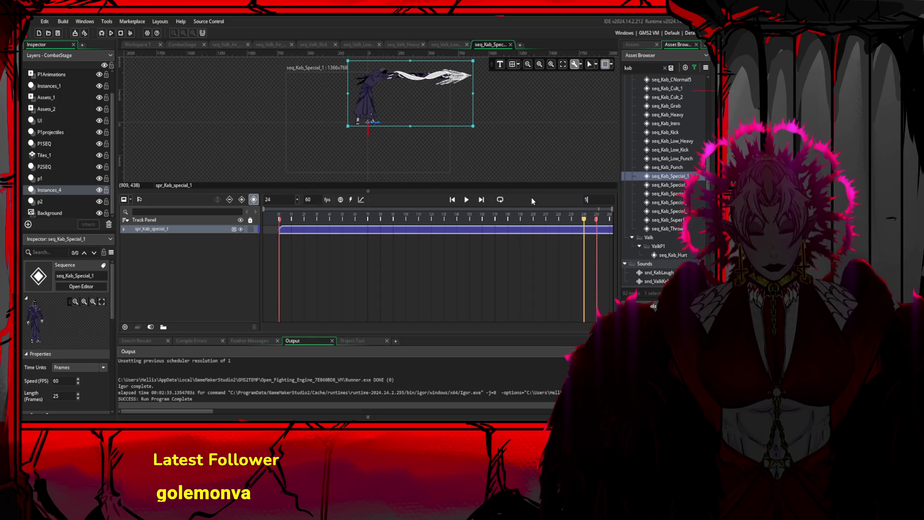
{"action": "type", "text": "50"}
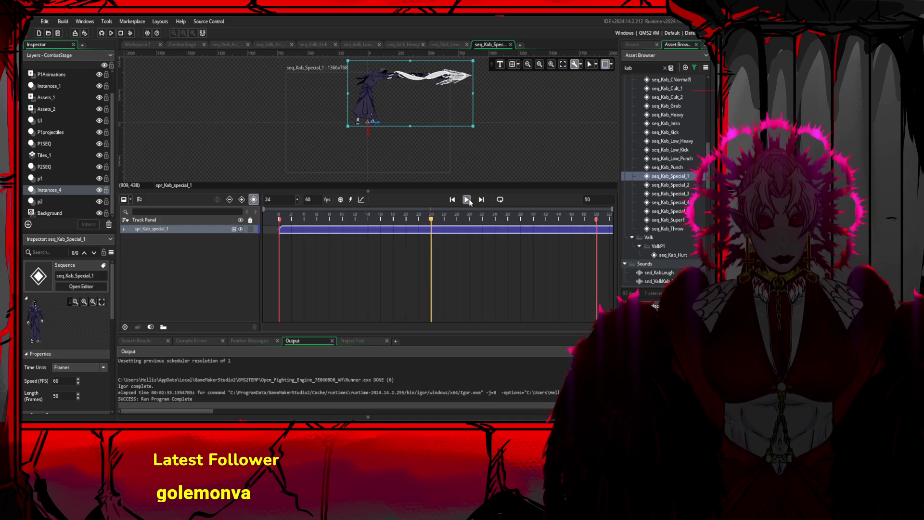
{"action": "left_click", "coordinate": [466, 199]}
{"action": "left_click", "coordinate": [587, 199]}
{"action": "type", "text": "70"}
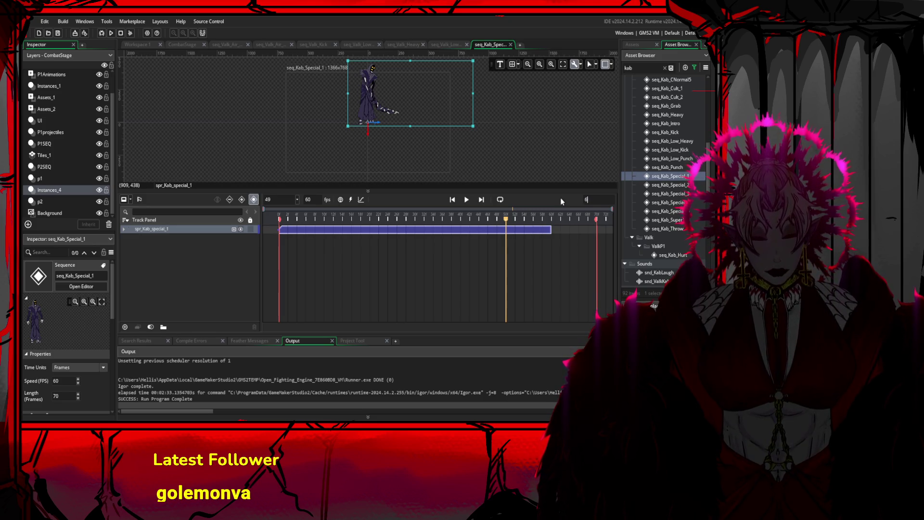
{"action": "type", "text": "0"}
{"action": "key", "text": "Return"}
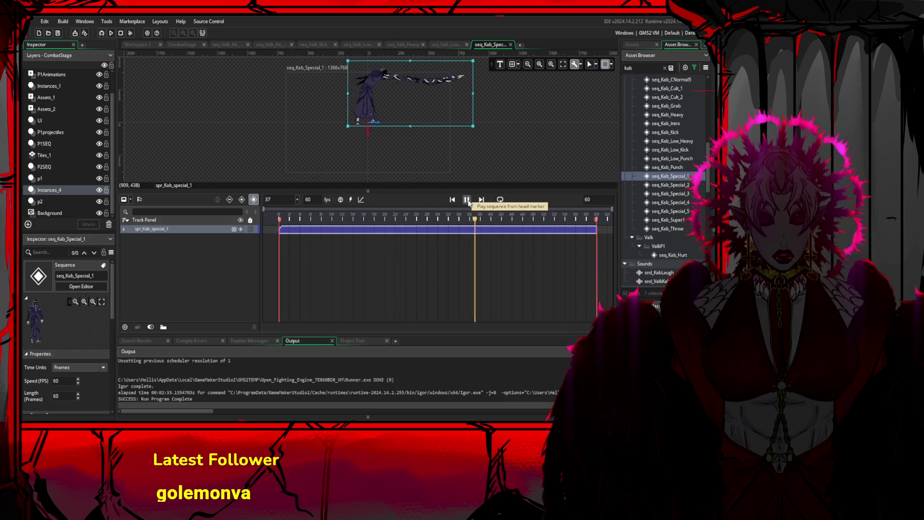
Replay the 60-frame sequence several times to check the timing
{"action": "left_click", "coordinate": [467, 200]}
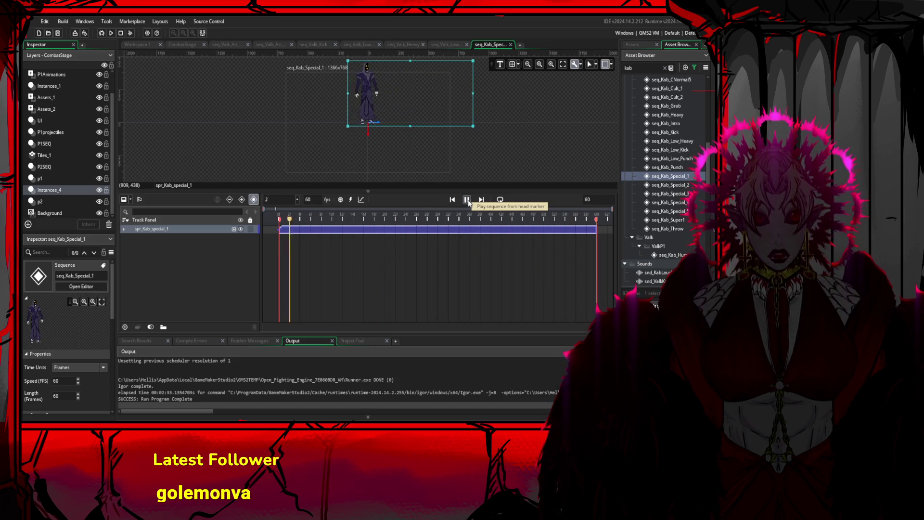
{"action": "left_click", "coordinate": [468, 200]}
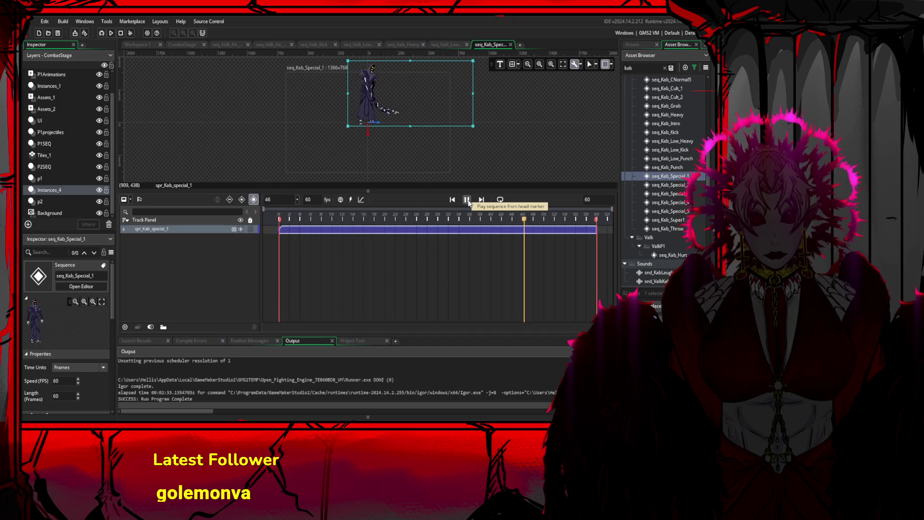
{"action": "left_click", "coordinate": [466, 200]}
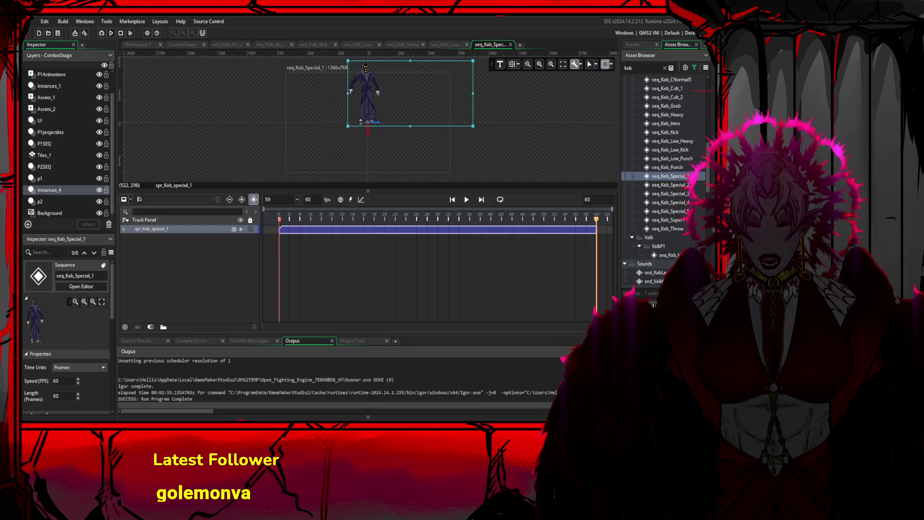
{"action": "left_click", "coordinate": [435, 157]}
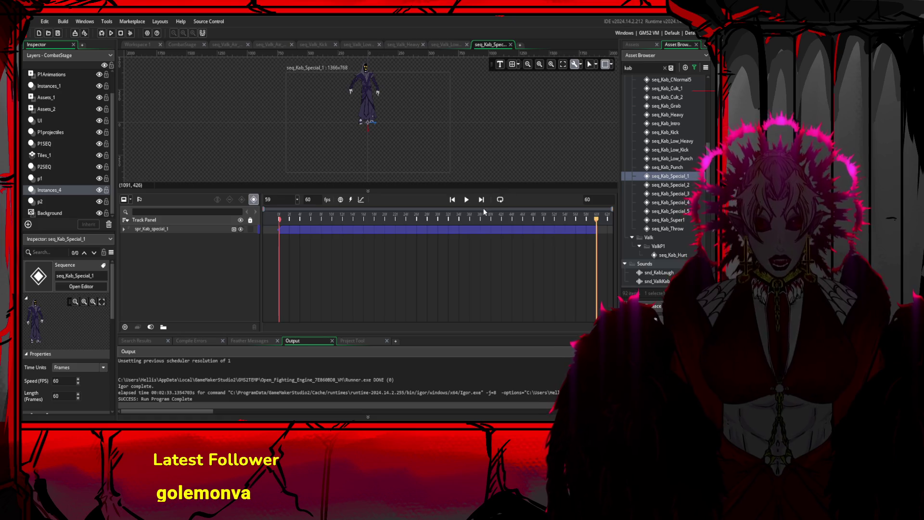
{"action": "left_click", "coordinate": [467, 200]}
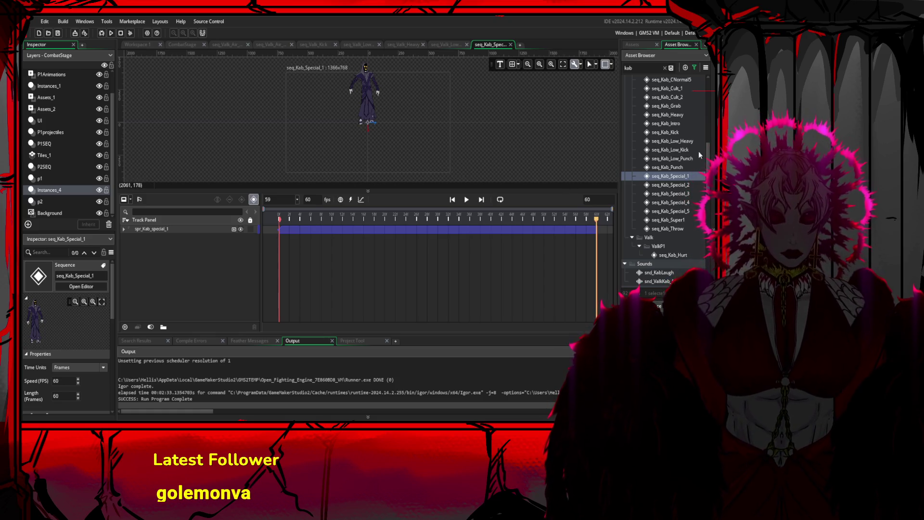
{"action": "scroll", "coordinate": [705, 145], "scroll_direction": "up", "scroll_amount": 1}
{"action": "scroll", "coordinate": [704, 145], "scroll_direction": "up", "scroll_amount": 10}
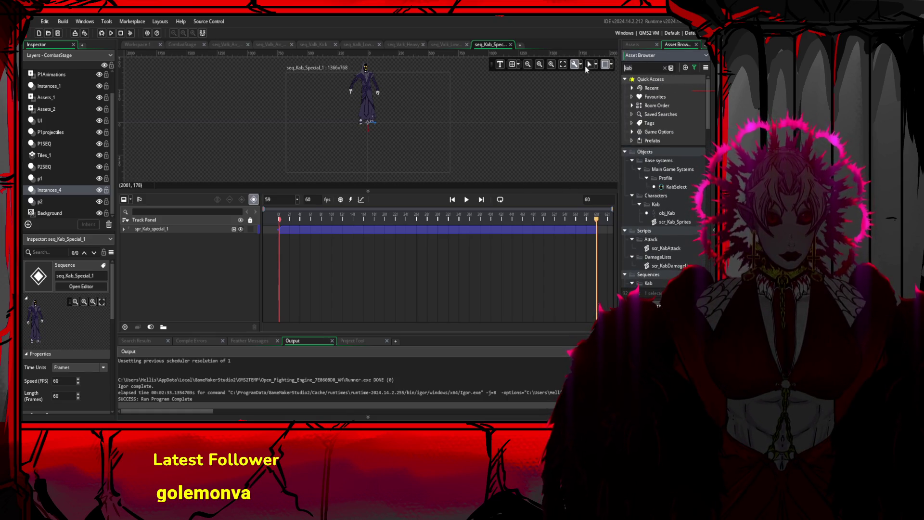
Search 'hit' and add obj_Hit at frame 20, placed at the character's hand
{"action": "key", "text": "ctrl+a"}
{"action": "type", "text": "hit"}
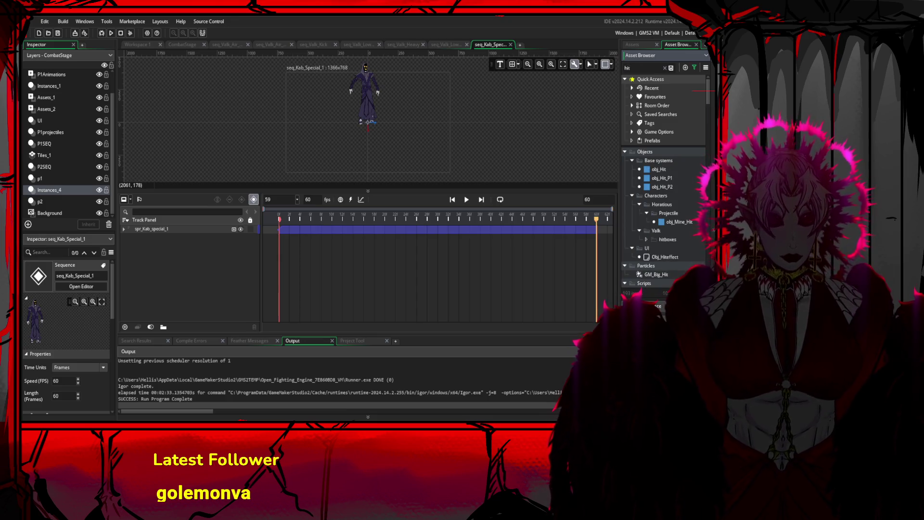
{"action": "left_click", "coordinate": [671, 169]}
{"action": "left_click", "coordinate": [433, 219]}
{"action": "left_click_drag", "start_coordinate": [435, 221], "coordinate": [386, 220]}
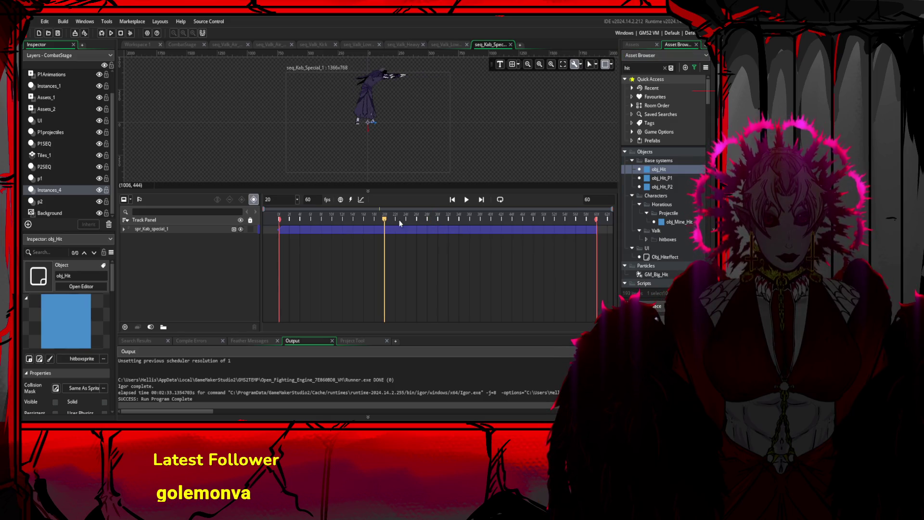
{"action": "left_click_drag", "start_coordinate": [674, 169], "coordinate": [458, 82]}
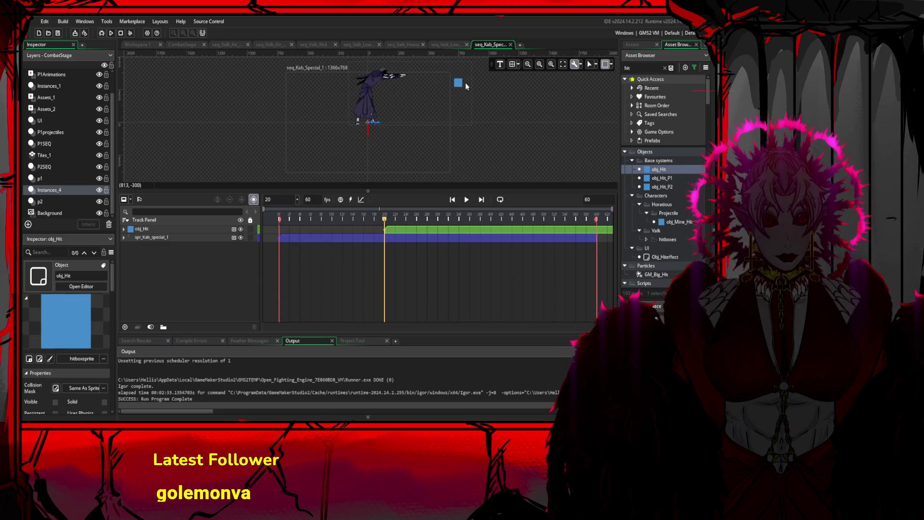
{"action": "left_click_drag", "start_coordinate": [437, 233], "coordinate": [362, 229]}
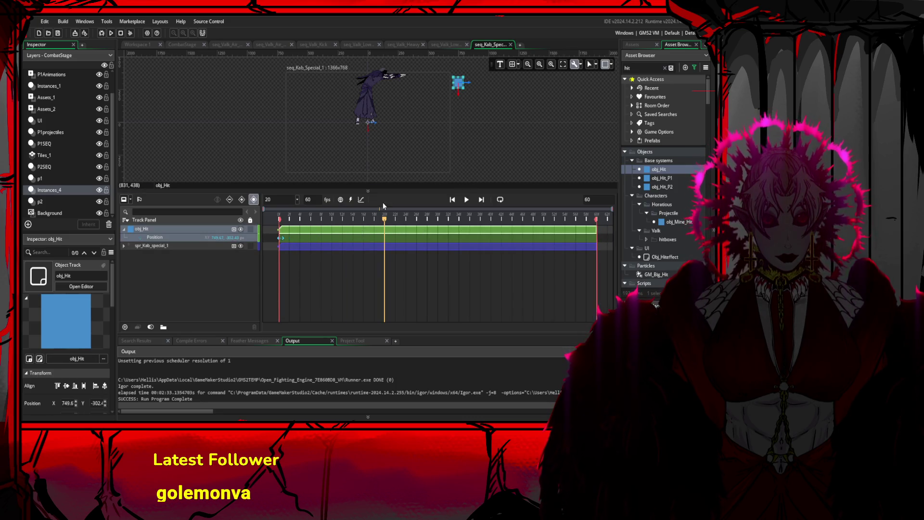
{"action": "mouse_move", "coordinate": [459, 83]}
{"action": "left_mouse_down"}
{"action": "mouse_move", "coordinate": [414, 69]}
{"action": "mouse_move", "coordinate": [384, 74]}
{"action": "left_mouse_up"}
Stretch and rotate the hitbox along the projectile and trim its clip to frames 20–32
{"action": "mouse_move", "coordinate": [383, 219]}
{"action": "left_mouse_down"}
{"action": "mouse_move", "coordinate": [415, 219]}
{"action": "mouse_move", "coordinate": [405, 222]}
{"action": "left_mouse_up"}
{"action": "left_click_drag", "start_coordinate": [411, 68], "coordinate": [471, 74]}
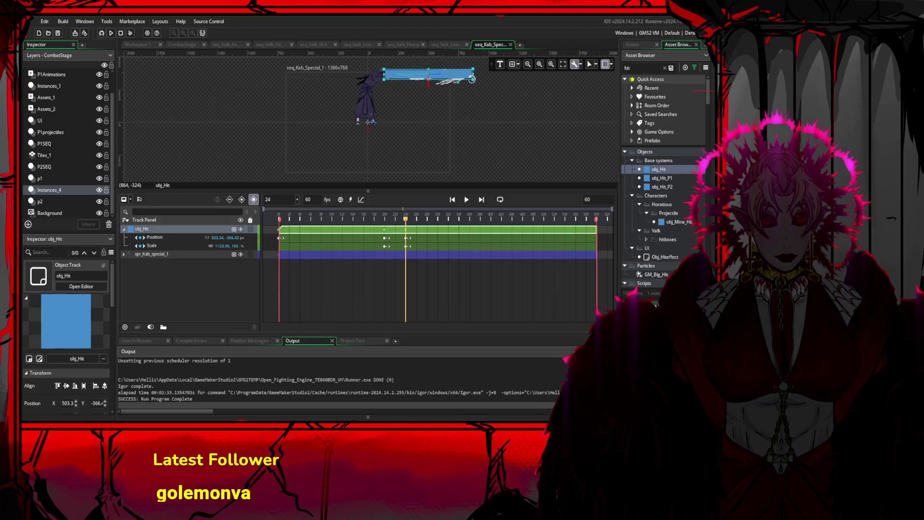
{"action": "left_click_drag", "start_coordinate": [471, 78], "coordinate": [474, 83]}
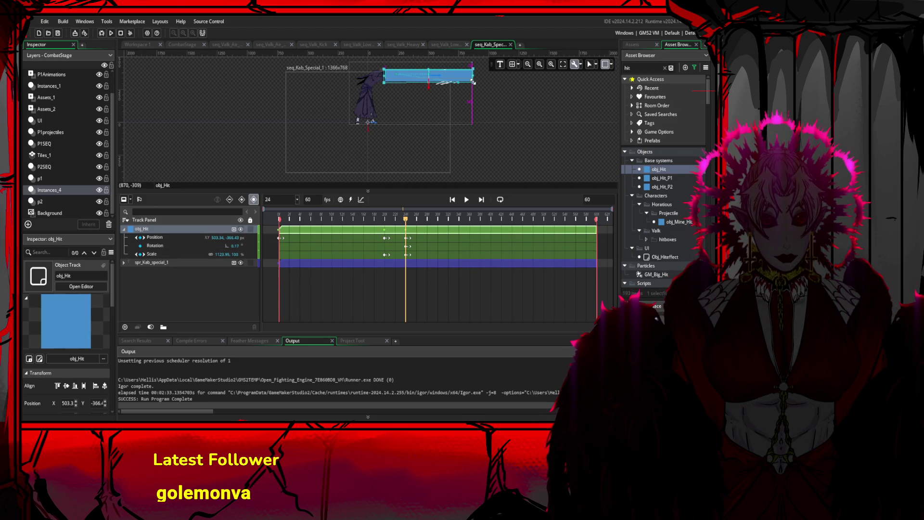
{"action": "mouse_move", "coordinate": [414, 219]}
{"action": "left_mouse_down"}
{"action": "mouse_move", "coordinate": [393, 219]}
{"action": "mouse_move", "coordinate": [500, 221]}
{"action": "left_mouse_up"}
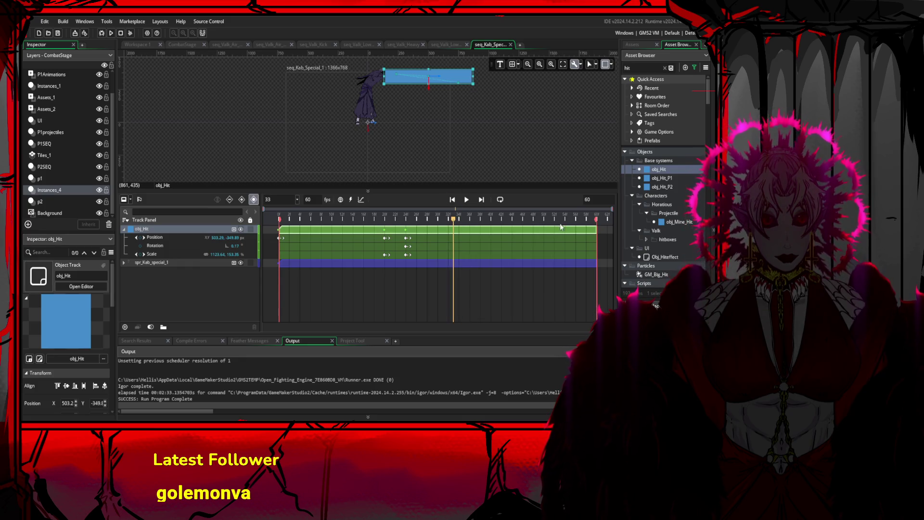
{"action": "left_click_drag", "start_coordinate": [476, 232], "coordinate": [448, 231]}
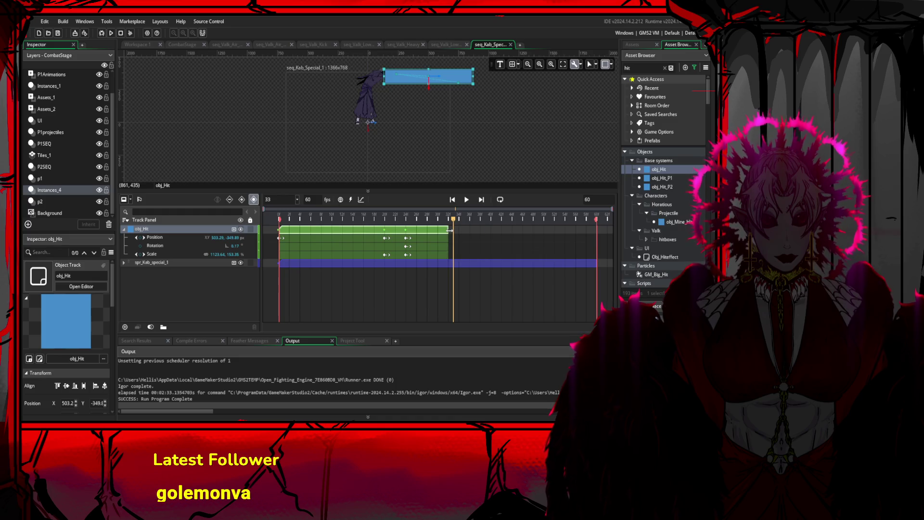
{"action": "mouse_move", "coordinate": [280, 229]}
{"action": "left_mouse_down"}
{"action": "mouse_move", "coordinate": [385, 230]}
{"action": "mouse_move", "coordinate": [374, 225]}
{"action": "mouse_move", "coordinate": [564, 204]}
{"action": "left_mouse_up"}
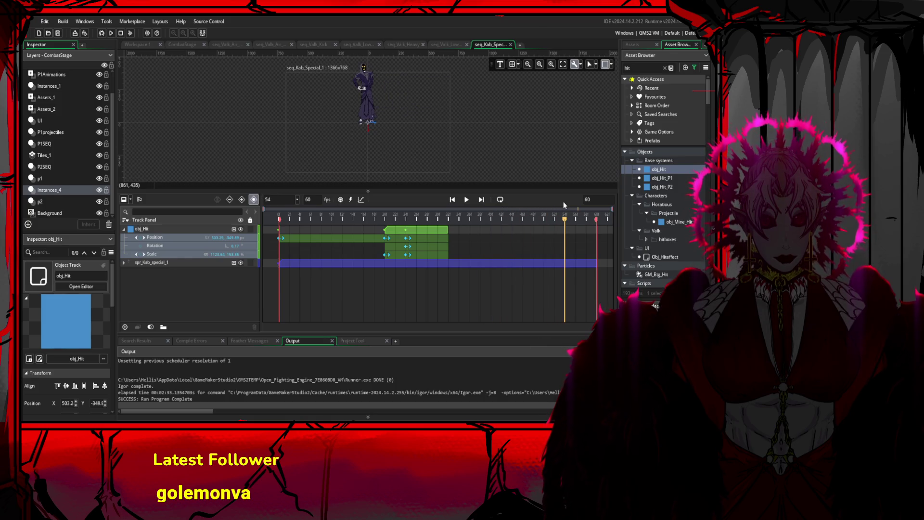
{"action": "left_click", "coordinate": [466, 199]}
{"action": "left_click", "coordinate": [466, 199]}
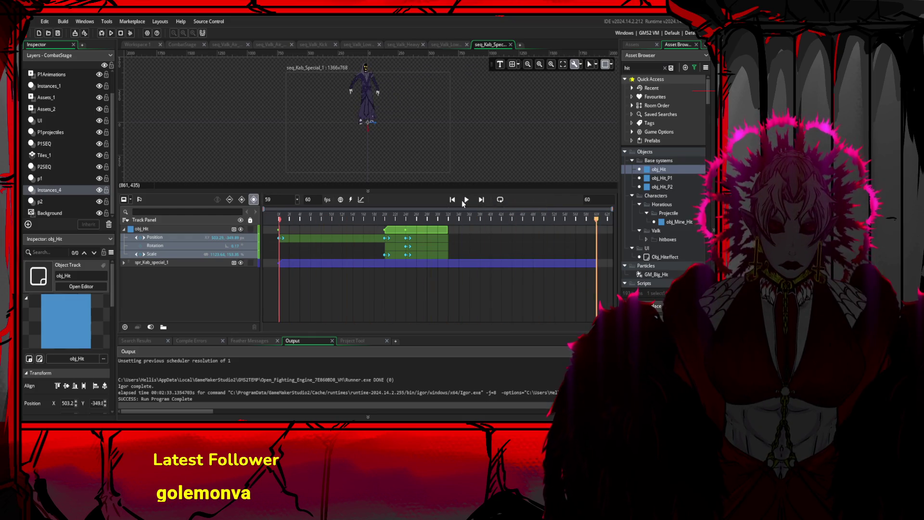
Run the game and move player two's choice onto the hooded fighter at character select
{"action": "left_click", "coordinate": [113, 37]}
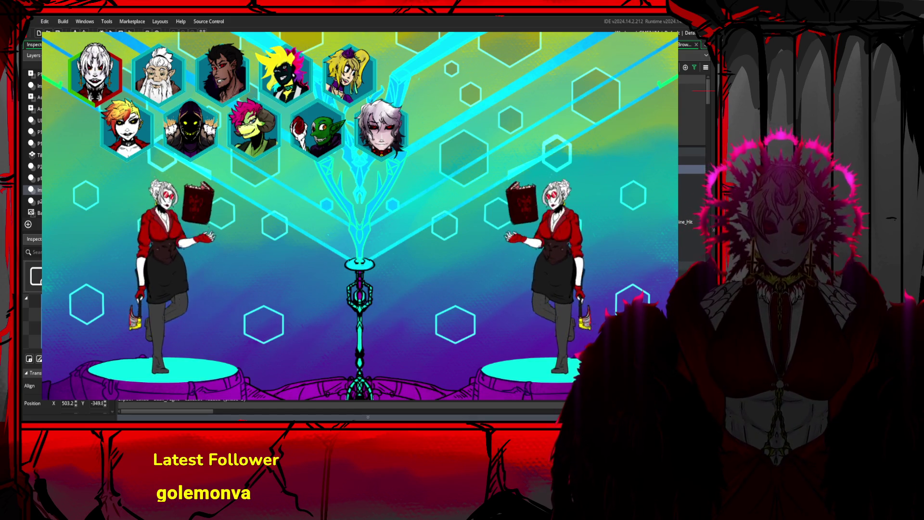
{"action": "key", "text": "Down"}
{"action": "key", "text": "Right"}
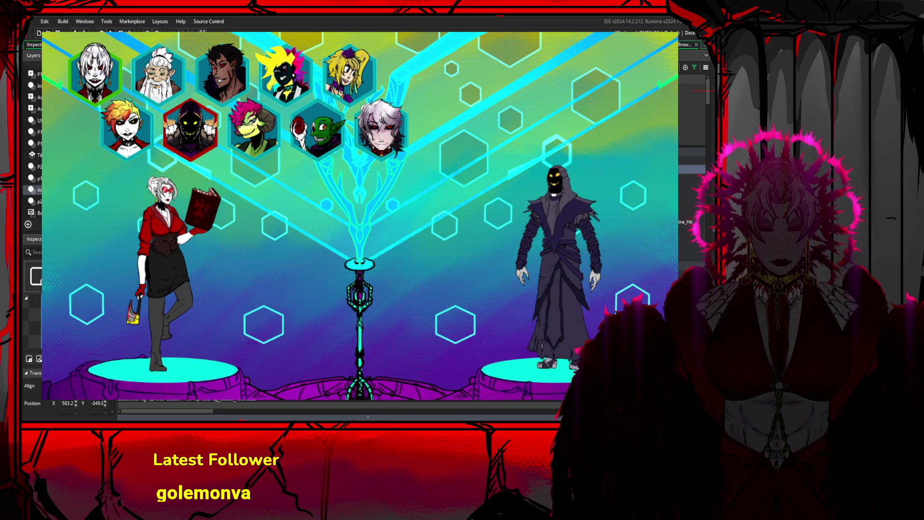
Play a Valkyria vs hooded fighter test match, then close the game window
{"action": "key", "text": "Return"}
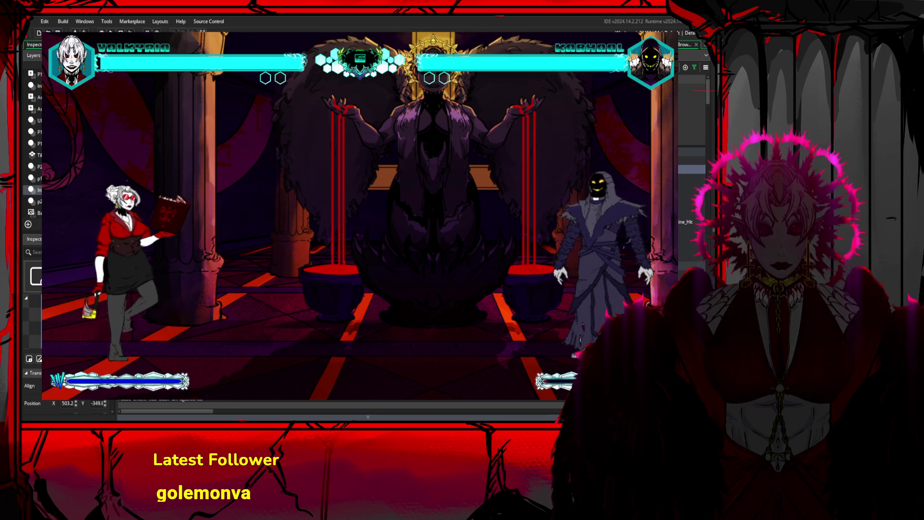
{"action": "key", "text": "alt+F4"}
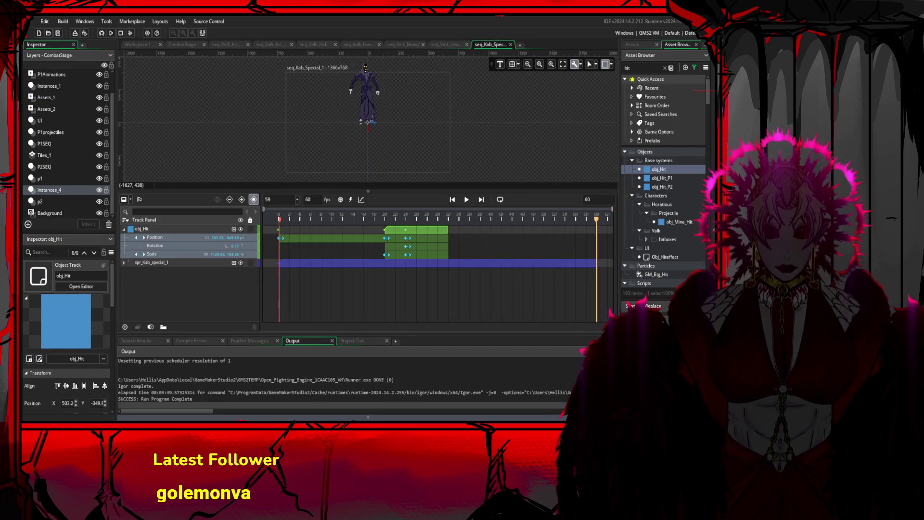
Filter the Asset Browser by 'kab' and preview seq_Kab_Special_1
{"action": "scroll", "coordinate": [668, 171], "scroll_direction": "down", "scroll_amount": 10}
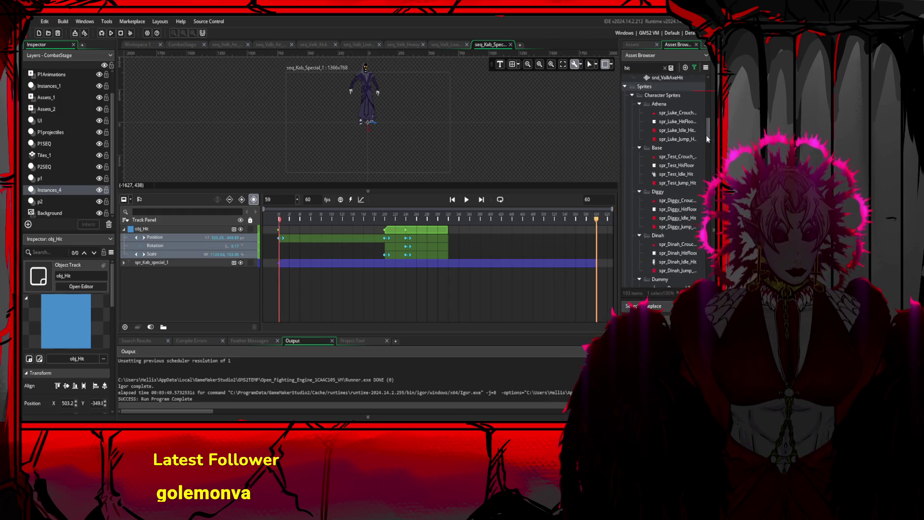
{"action": "scroll", "coordinate": [706, 135], "scroll_direction": "down", "scroll_amount": 10}
{"action": "scroll", "coordinate": [700, 91], "scroll_direction": "up", "scroll_amount": 20}
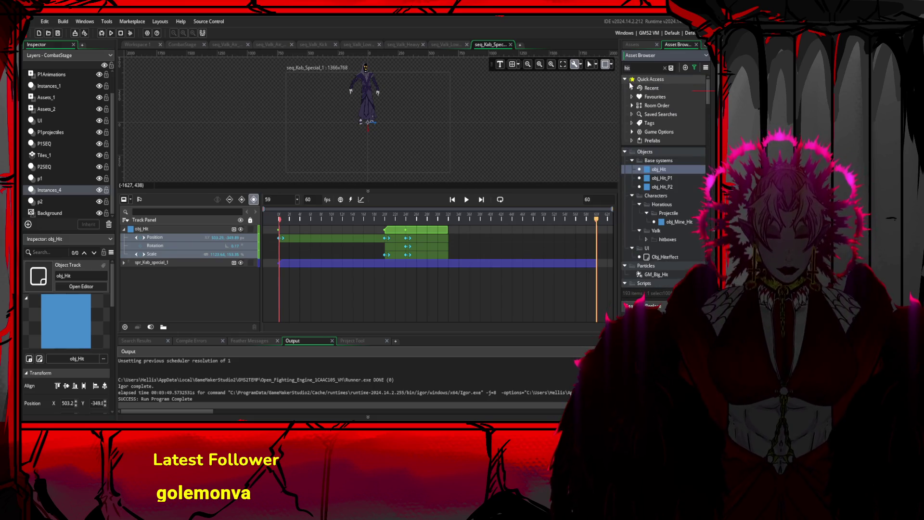
{"action": "key", "text": "BackSpace"}
{"action": "key", "text": "BackSpace"}
{"action": "key", "text": "BackSpace"}
{"action": "type", "text": "ka"}
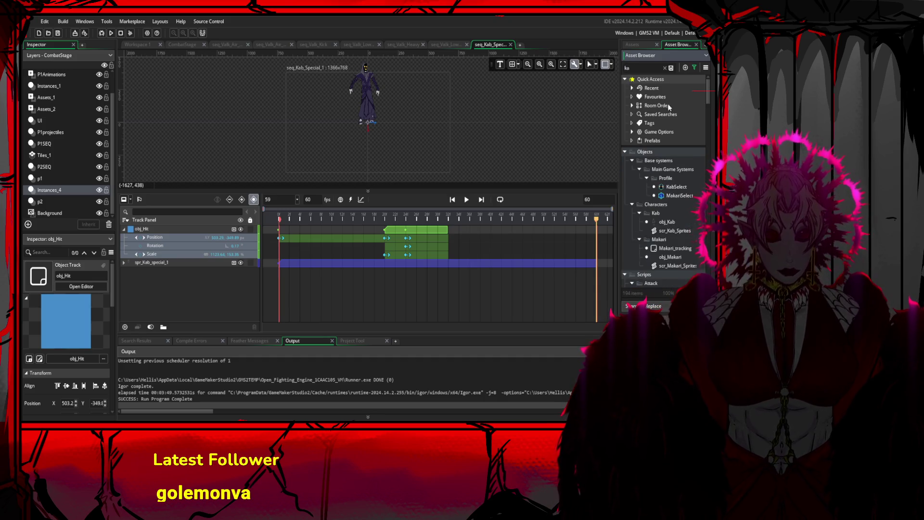
{"action": "type", "text": "b"}
{"action": "scroll", "coordinate": [686, 197], "scroll_direction": "down", "scroll_amount": 5}
{"action": "scroll", "coordinate": [685, 198], "scroll_direction": "down", "scroll_amount": 4}
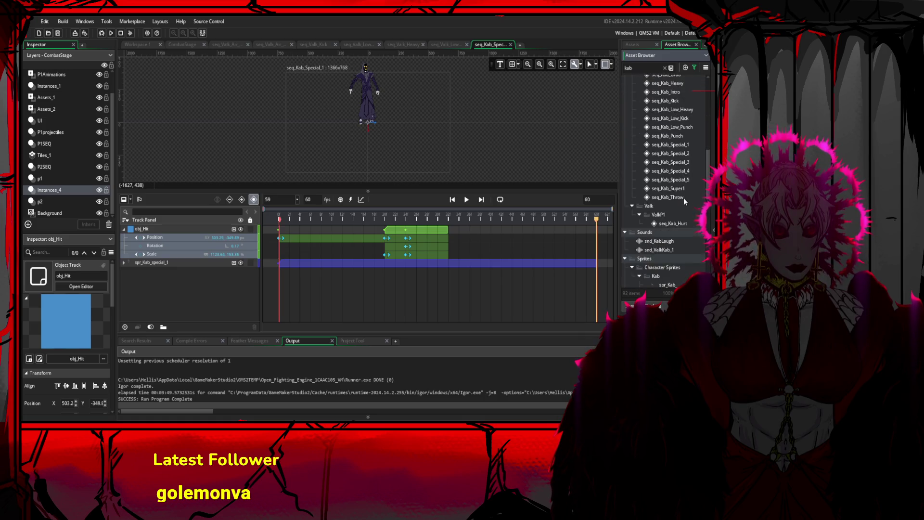
{"action": "left_click", "coordinate": [678, 146]}
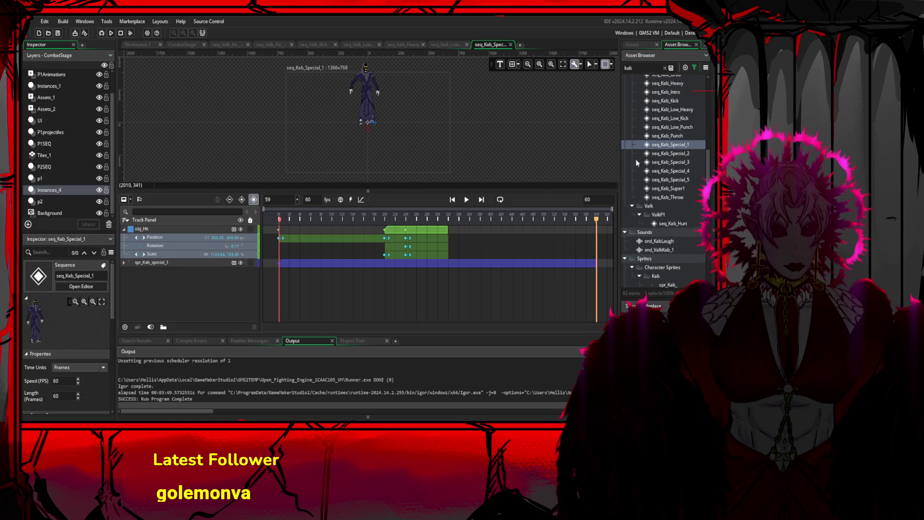
{"action": "left_click", "coordinate": [466, 200]}
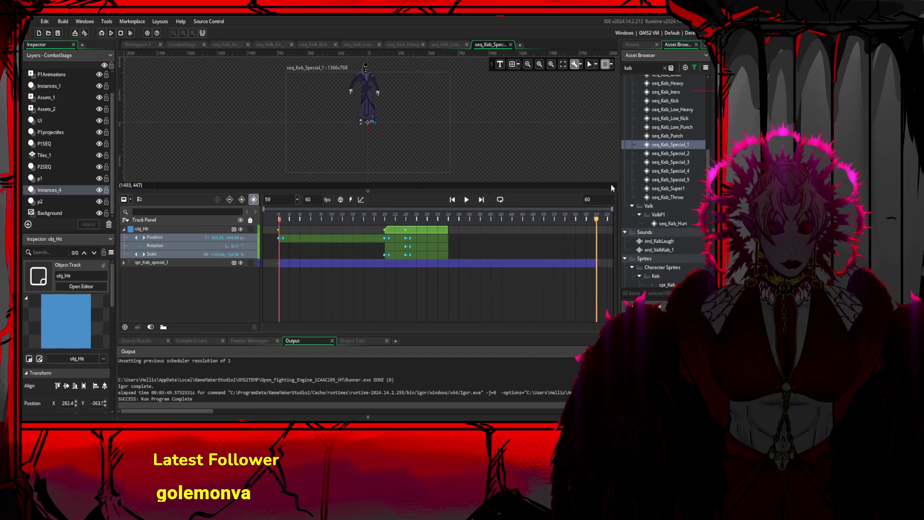
Select seq_Kab_Special_2 through seq_Kab_Special_5 and bring up their context menu
{"action": "left_click", "coordinate": [668, 154]}
{"action": "left_click", "coordinate": [674, 179], "text": "shift"}
{"action": "right_click", "coordinate": [675, 181]}
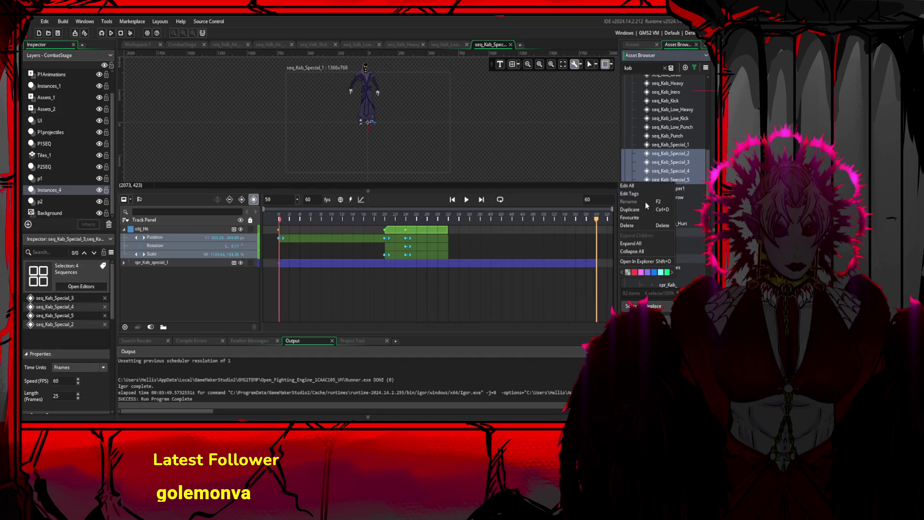
Replace Special_2–5 with four duplicates of seq_Kab_Special_1 and launch a test build
{"action": "left_click", "coordinate": [626, 226]}
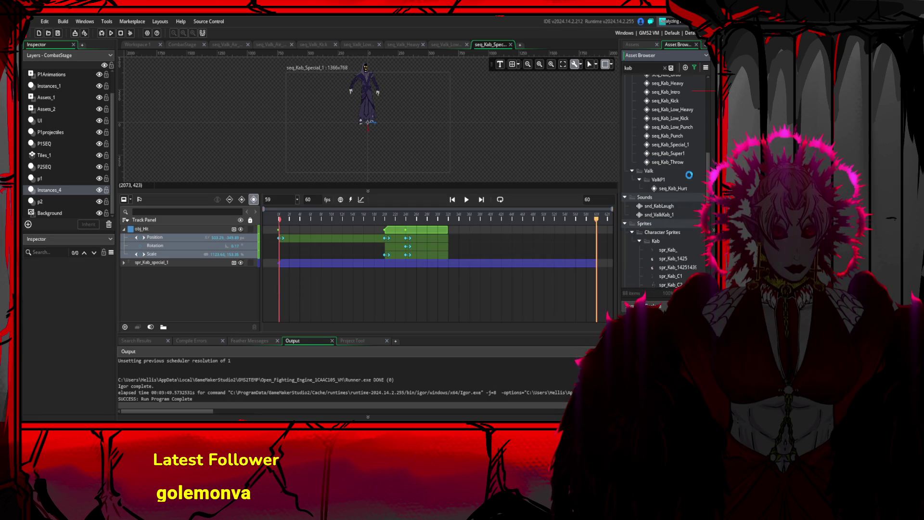
{"action": "key", "text": "ctrl+d"}
{"action": "left_click", "coordinate": [674, 155]}
{"action": "key", "text": "ctrl+d"}
{"action": "key", "text": "ctrl+d"}
{"action": "type", "text": "seq_Kab_Special_4"}
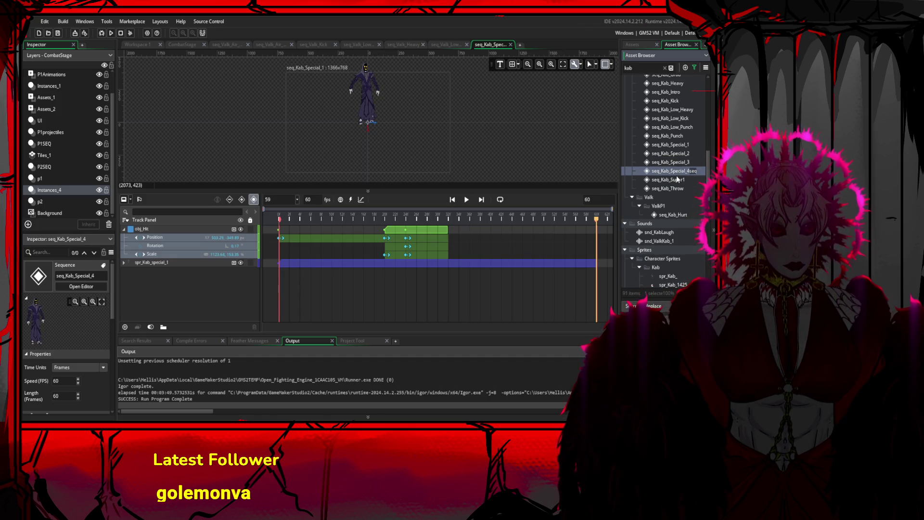
{"action": "key", "text": "Return"}
{"action": "key", "text": "ctrl+d"}
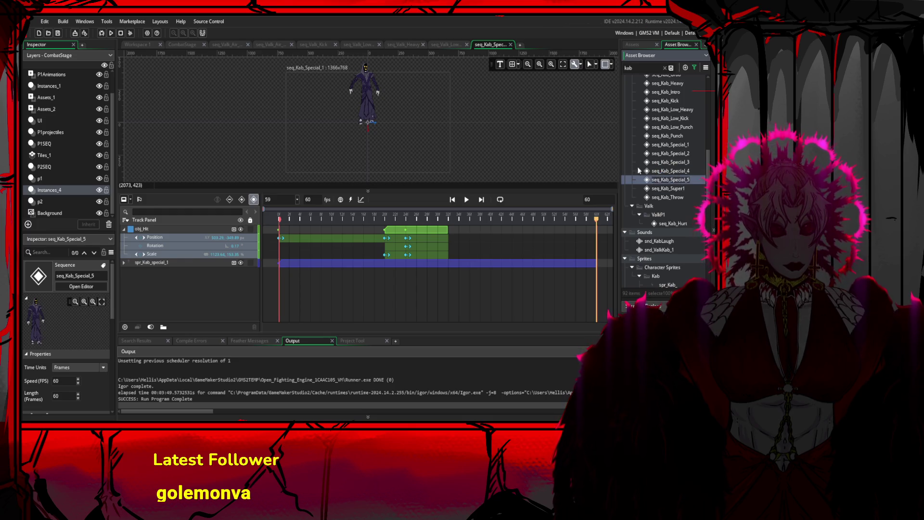
{"action": "left_click", "coordinate": [111, 33]}
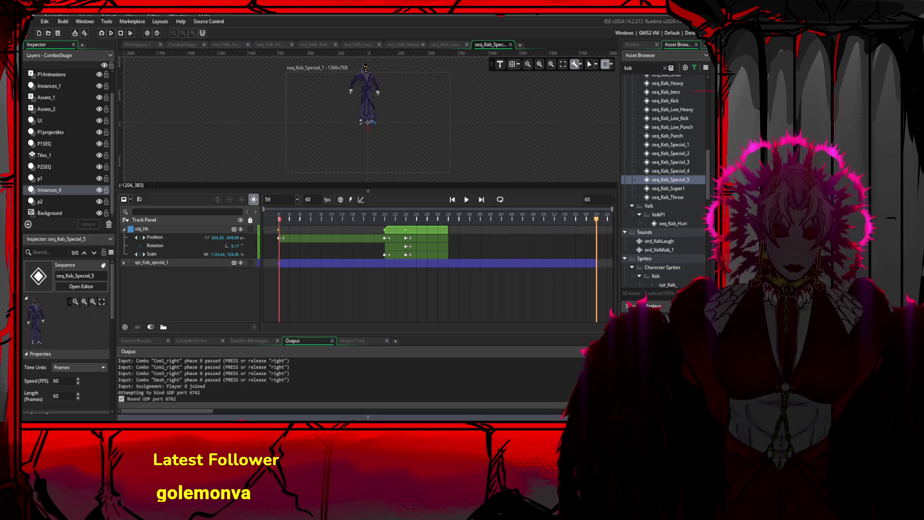
Pick the hooded fighter Kab for player two, play the match, then close the test build
{"action": "key", "text": "Right"}
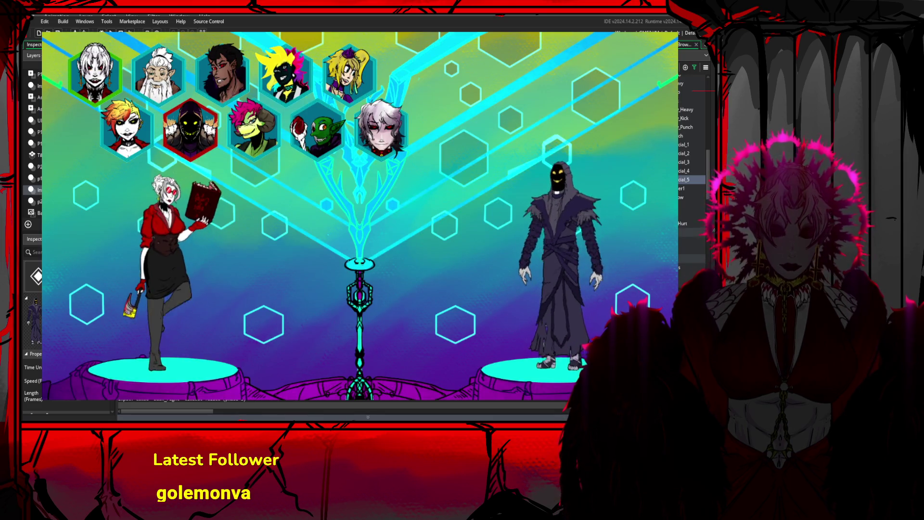
{"action": "key", "text": "Return"}
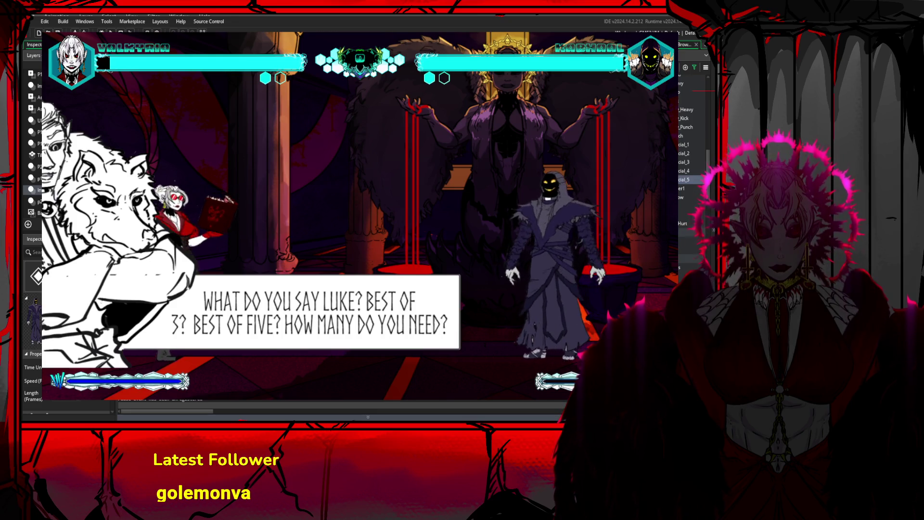
{"action": "key", "text": "alt+F4"}
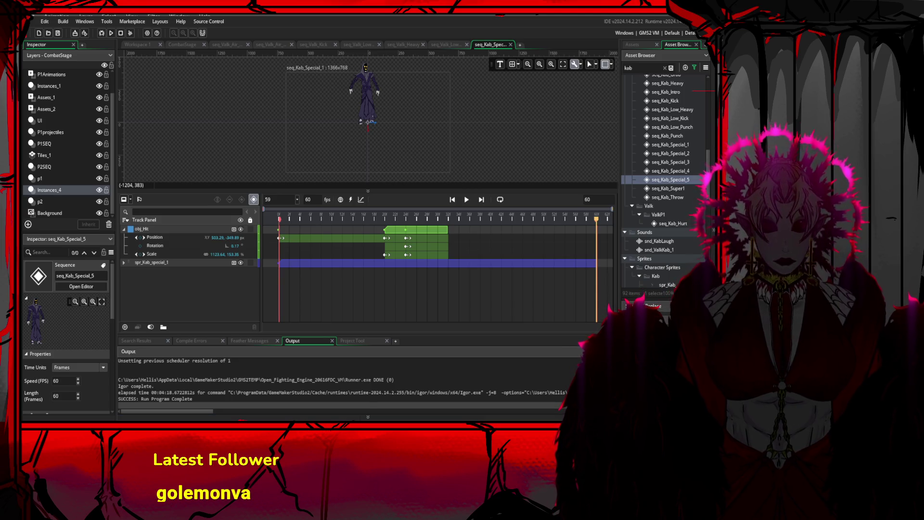
Switch from GameMaker back to the Kab drawing in Clip Studio Paint
{"action": "key", "text": "alt+Tab"}
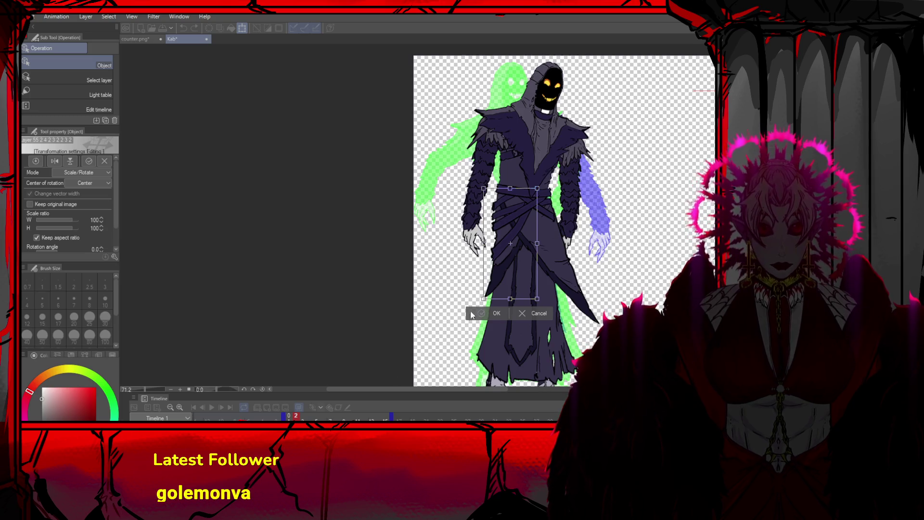
Rotate the robe section clockwise, nudge it slightly right, and confirm
{"action": "scroll", "coordinate": [495, 293], "scroll_direction": "up", "scroll_amount": 4}
{"action": "mouse_move", "coordinate": [531, 234]}
{"action": "left_mouse_down"}
{"action": "mouse_move", "coordinate": [522, 236]}
{"action": "mouse_move", "coordinate": [588, 221]}
{"action": "left_mouse_up"}
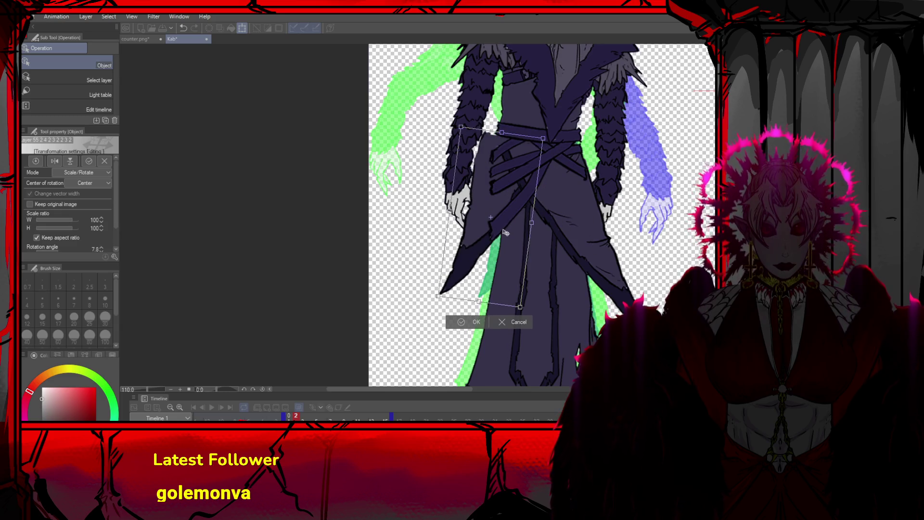
{"action": "left_click_drag", "start_coordinate": [502, 231], "coordinate": [517, 230]}
{"action": "left_click", "coordinate": [482, 323]}
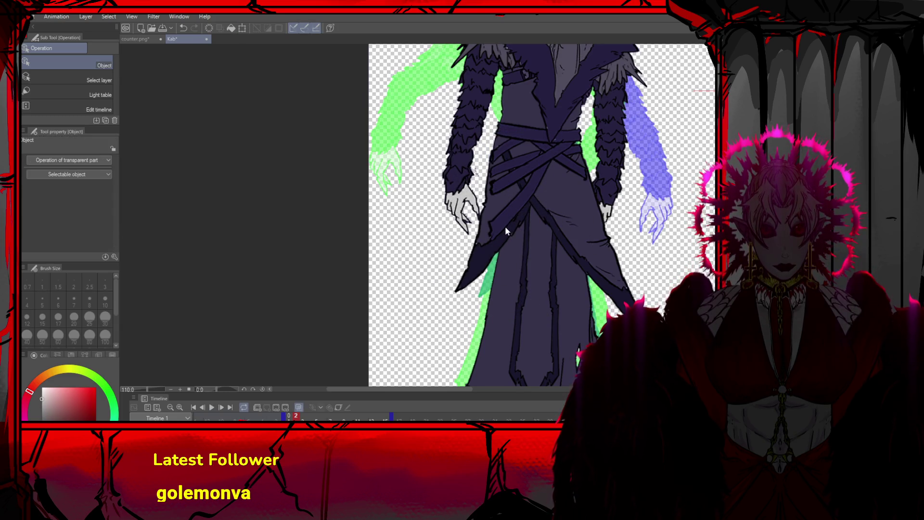
Stretch the sash area wider and shift it down
{"action": "key", "text": "ctrl+t"}
{"action": "left_click_drag", "start_coordinate": [489, 246], "coordinate": [470, 247]}
{"action": "left_click_drag", "start_coordinate": [518, 188], "coordinate": [519, 195]}
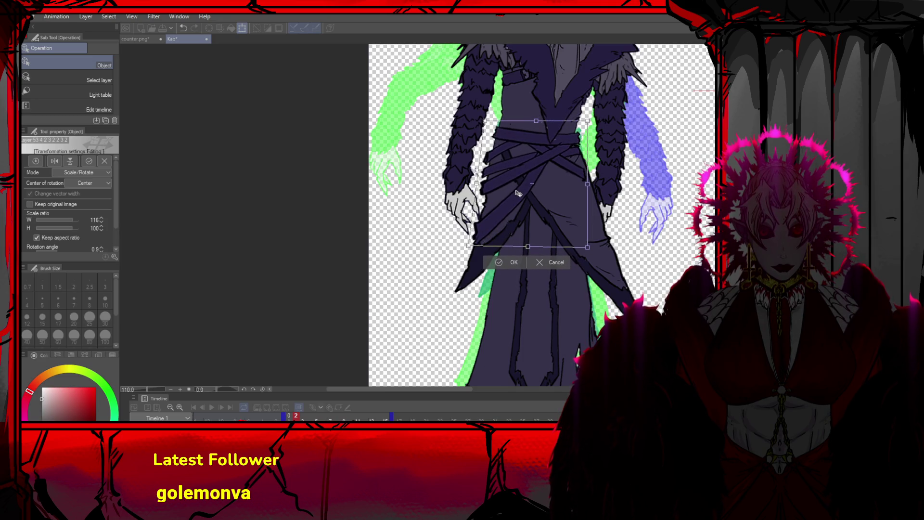
{"action": "scroll", "coordinate": [524, 192], "scroll_direction": "down", "scroll_amount": 4}
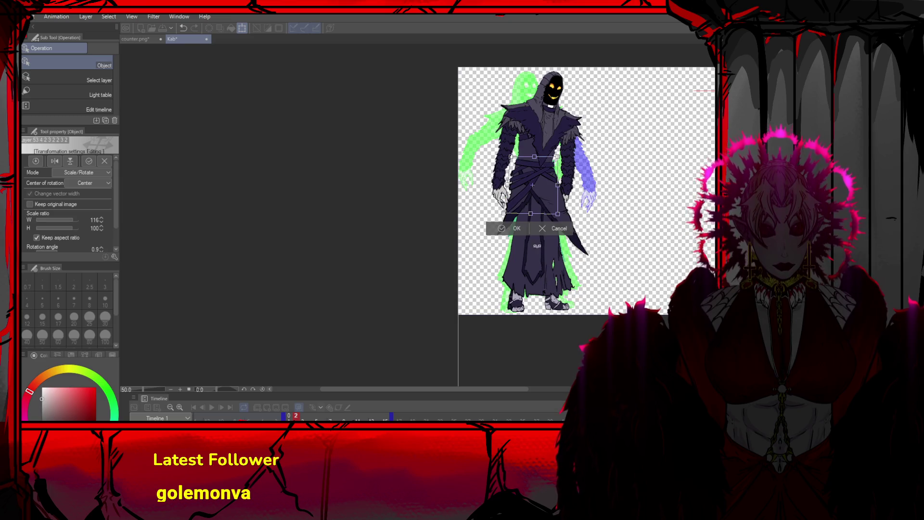
{"action": "left_click", "coordinate": [539, 278]}
Move the lower robe piece out beside the figure and select the separated piece
{"action": "mouse_move", "coordinate": [539, 279]}
{"action": "left_mouse_down"}
{"action": "mouse_move", "coordinate": [662, 252]}
{"action": "mouse_move", "coordinate": [628, 305]}
{"action": "left_mouse_up"}
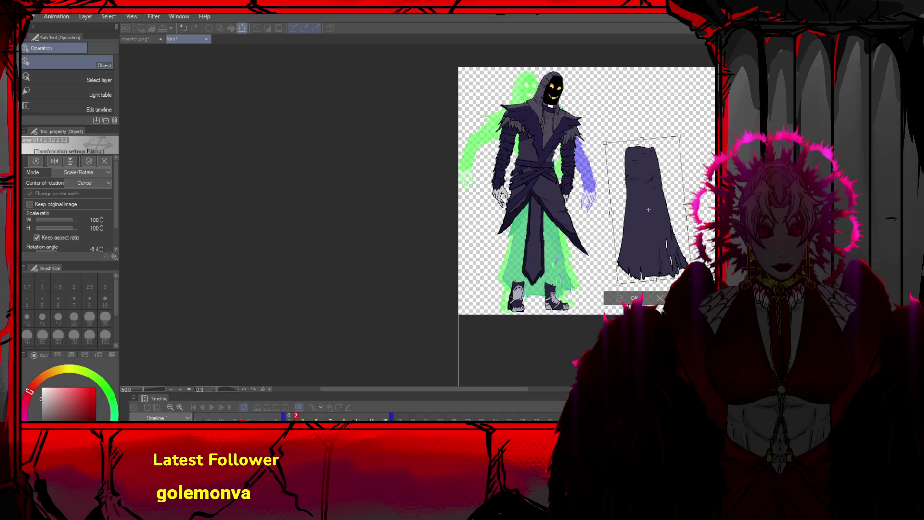
{"action": "left_click", "coordinate": [632, 299]}
{"action": "left_click", "coordinate": [599, 244]}
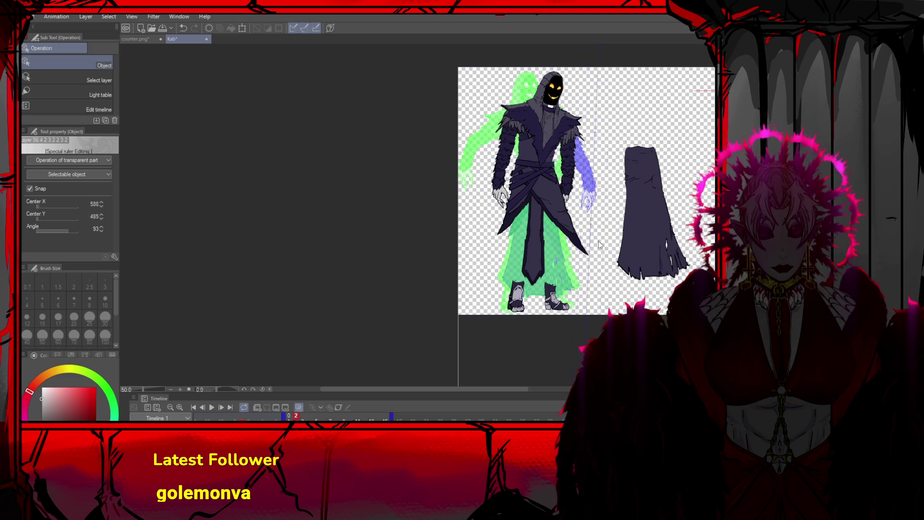
{"action": "left_click", "coordinate": [583, 241]}
{"action": "left_click", "coordinate": [649, 243]}
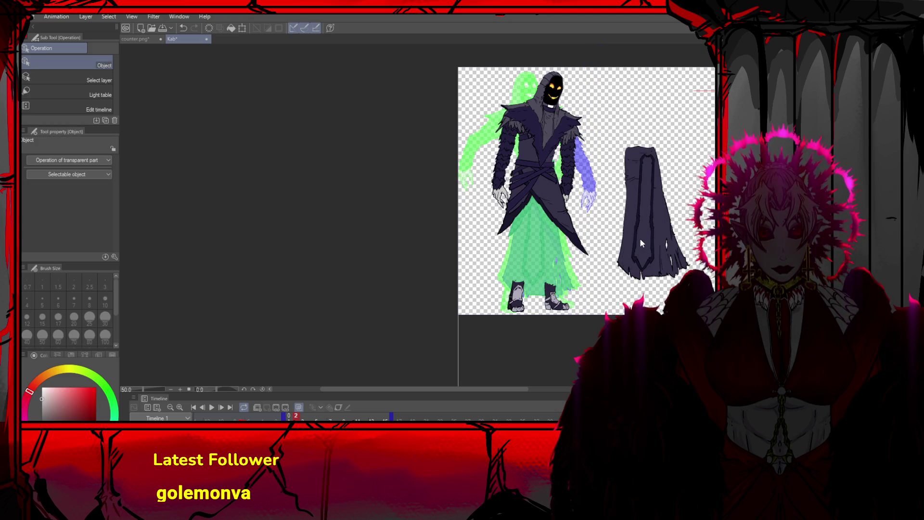
Enlarge and tilt the torso sash slightly, then place the loose boot beside the hand piece
{"action": "scroll", "coordinate": [576, 216], "scroll_direction": "up", "scroll_amount": 4}
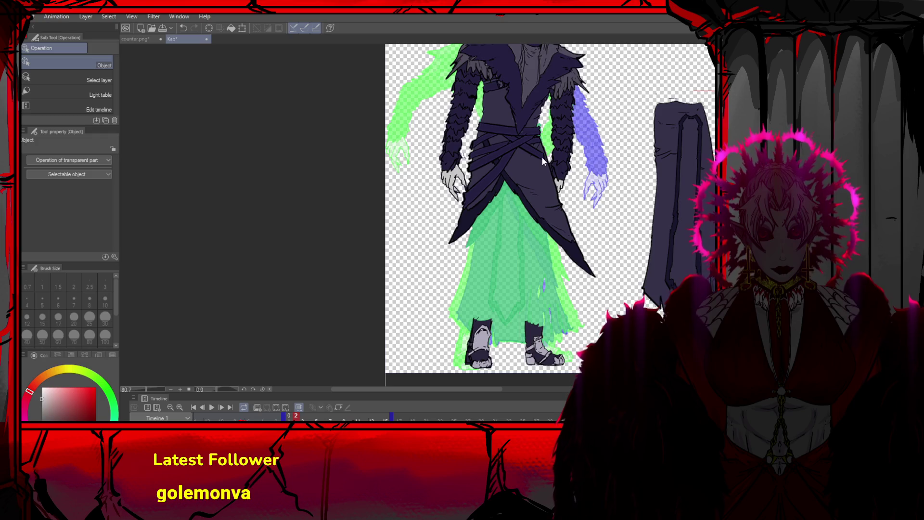
{"action": "key", "text": "ctrl+t"}
{"action": "left_click_drag", "start_coordinate": [547, 213], "coordinate": [568, 216]}
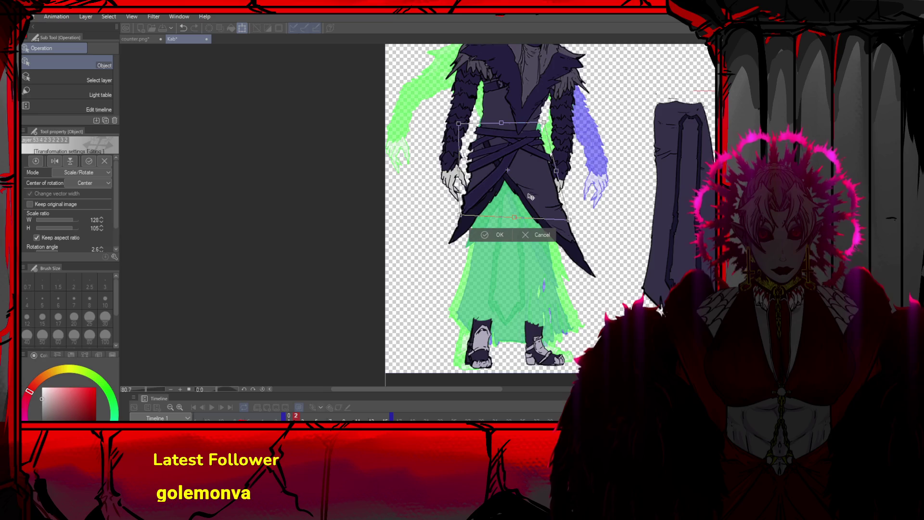
{"action": "scroll", "coordinate": [591, 263], "scroll_direction": "down", "scroll_amount": 2}
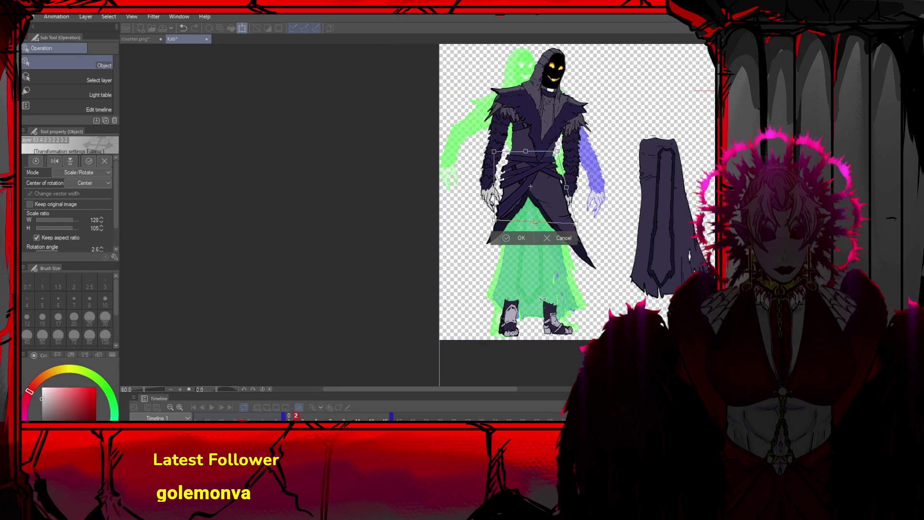
{"action": "left_click", "coordinate": [507, 239]}
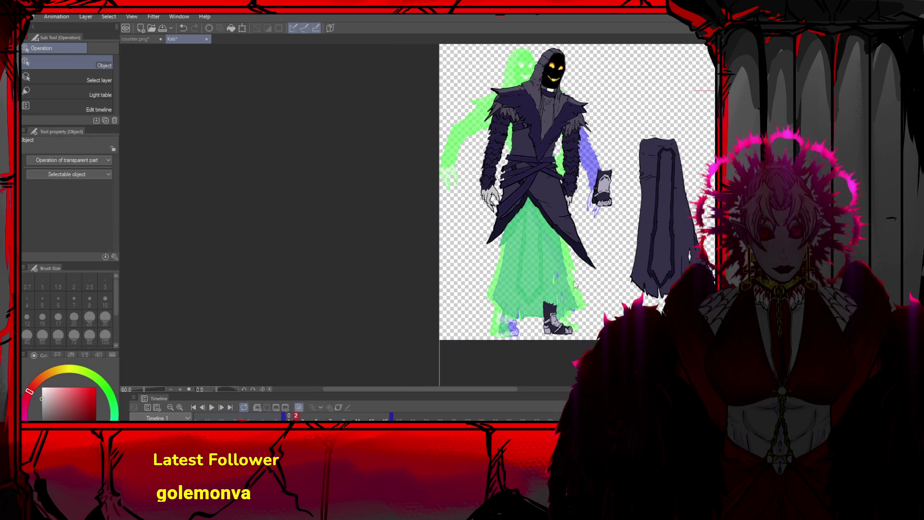
{"action": "left_click_drag", "start_coordinate": [557, 319], "coordinate": [608, 240]}
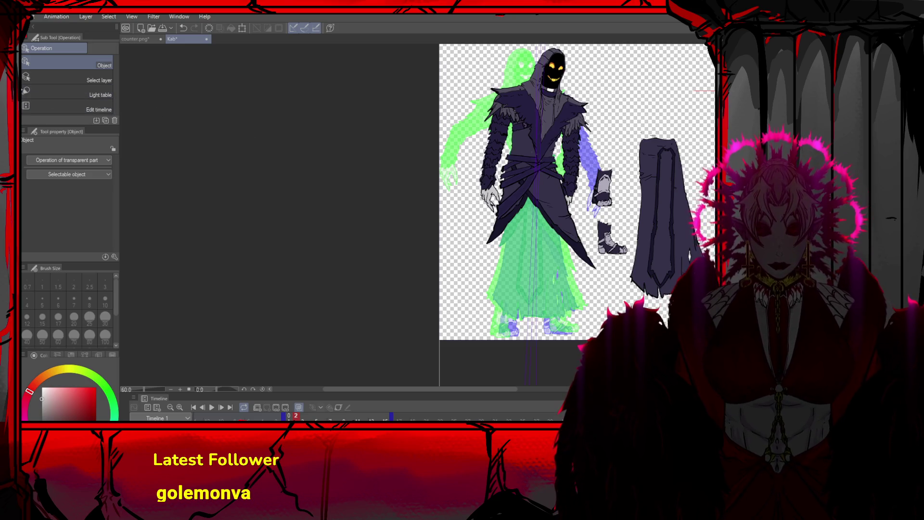
Shift the whole drawing down on the canvas and zoom in on the figure
{"action": "key", "text": "k"}
{"action": "left_click_drag", "start_coordinate": [533, 131], "coordinate": [534, 158]}
{"action": "scroll", "coordinate": [591, 195], "scroll_direction": "up", "scroll_amount": 1}
{"action": "left_click_drag", "start_coordinate": [560, 190], "coordinate": [569, 178]}
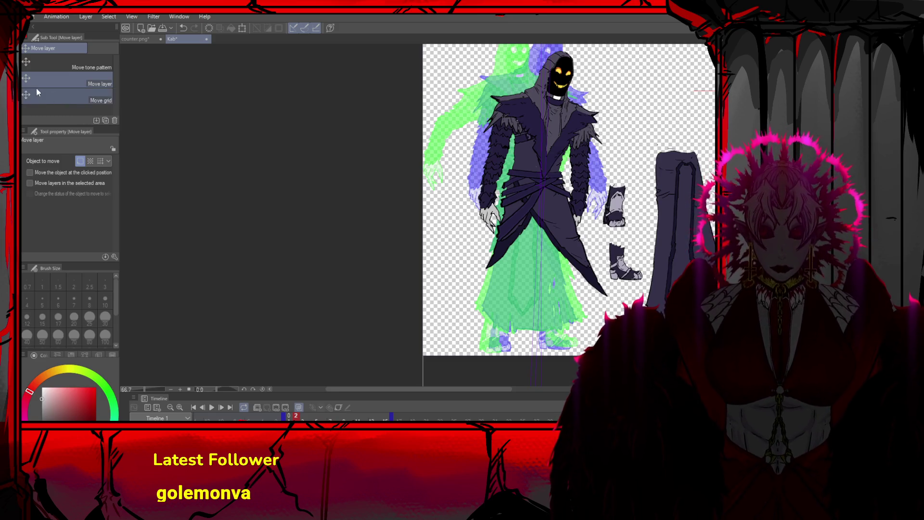
Stretch, enlarge and rotate frame 2's robe piece, then apply it
{"action": "key", "text": "o"}
{"action": "left_click", "coordinate": [523, 224]}
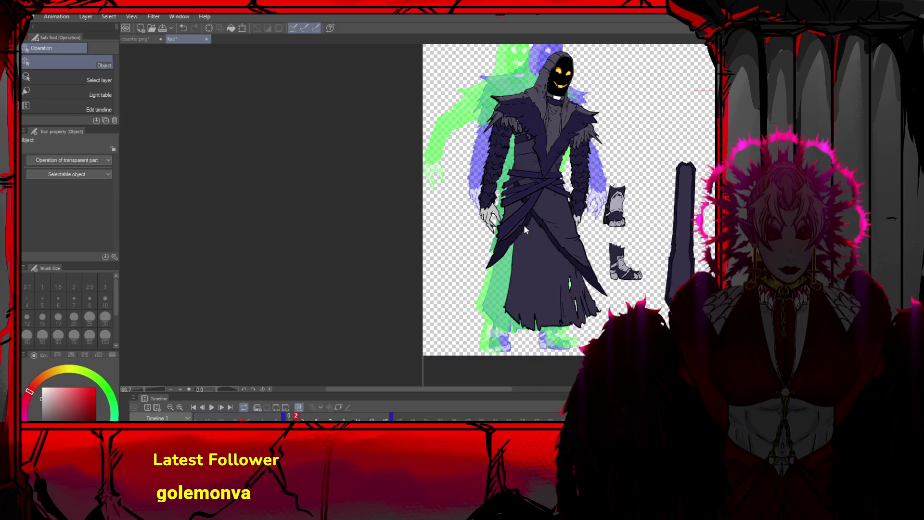
{"action": "key", "text": "ctrl+t"}
{"action": "left_click_drag", "start_coordinate": [502, 335], "coordinate": [446, 341]}
{"action": "left_click_drag", "start_coordinate": [560, 296], "coordinate": [569, 308]}
{"action": "mouse_move", "coordinate": [449, 351]}
{"action": "left_mouse_down"}
{"action": "mouse_move", "coordinate": [483, 347]}
{"action": "mouse_move", "coordinate": [475, 337]}
{"action": "left_mouse_up"}
{"action": "left_click_drag", "start_coordinate": [599, 215], "coordinate": [601, 220]}
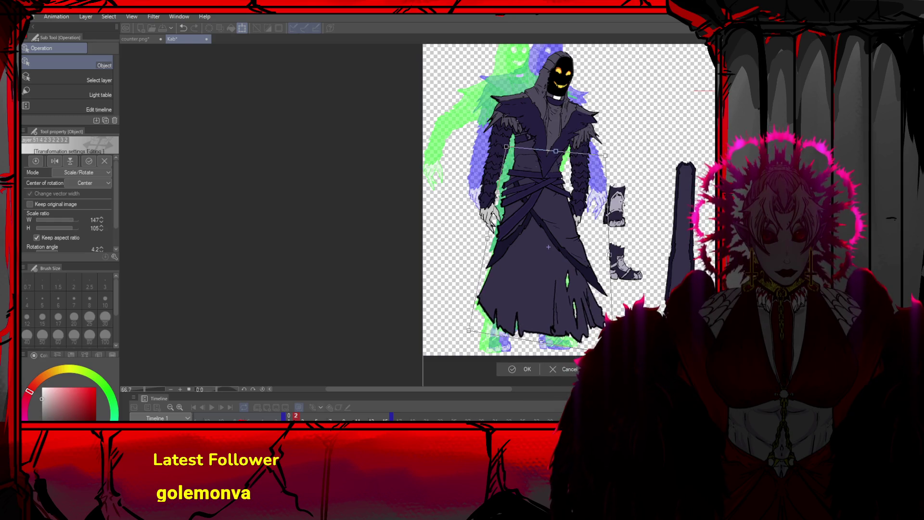
{"action": "left_click", "coordinate": [527, 369]}
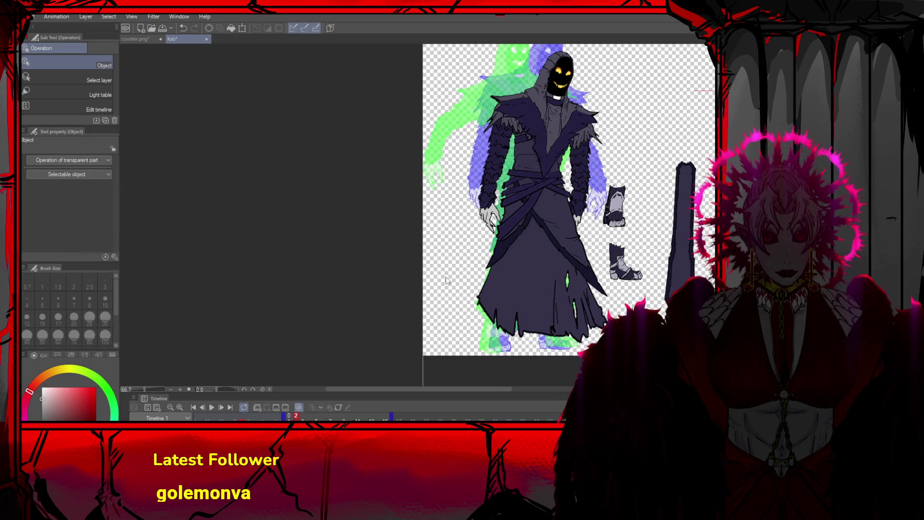
Shorten the robe from the top and widen it slightly to the left
{"action": "key", "text": "ctrl+t"}
{"action": "mouse_move", "coordinate": [542, 154]}
{"action": "left_mouse_down"}
{"action": "mouse_move", "coordinate": [544, 178]}
{"action": "mouse_move", "coordinate": [544, 169]}
{"action": "left_mouse_up"}
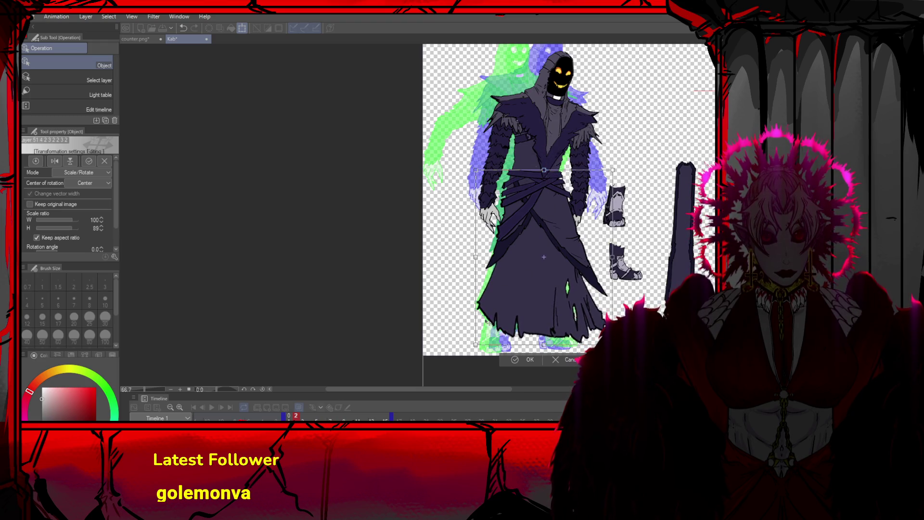
{"action": "left_click_drag", "start_coordinate": [475, 345], "coordinate": [473, 344]}
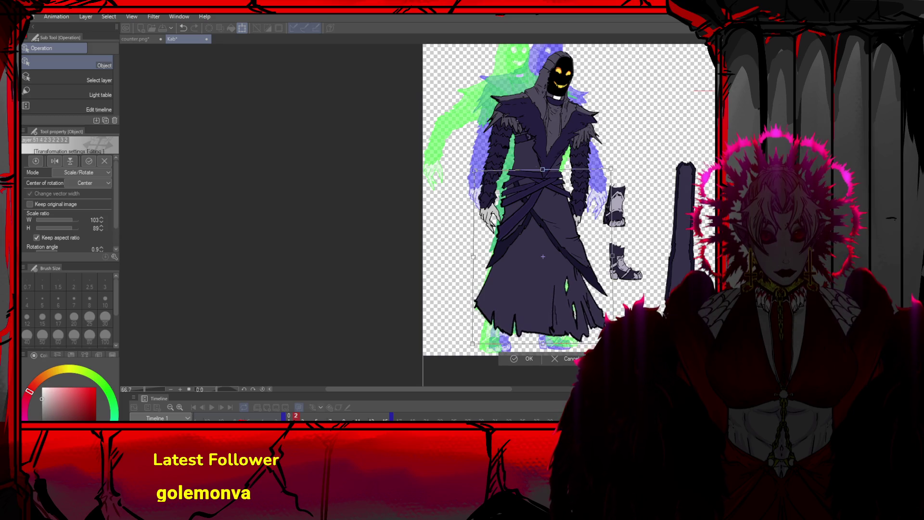
{"action": "left_click", "coordinate": [527, 359]}
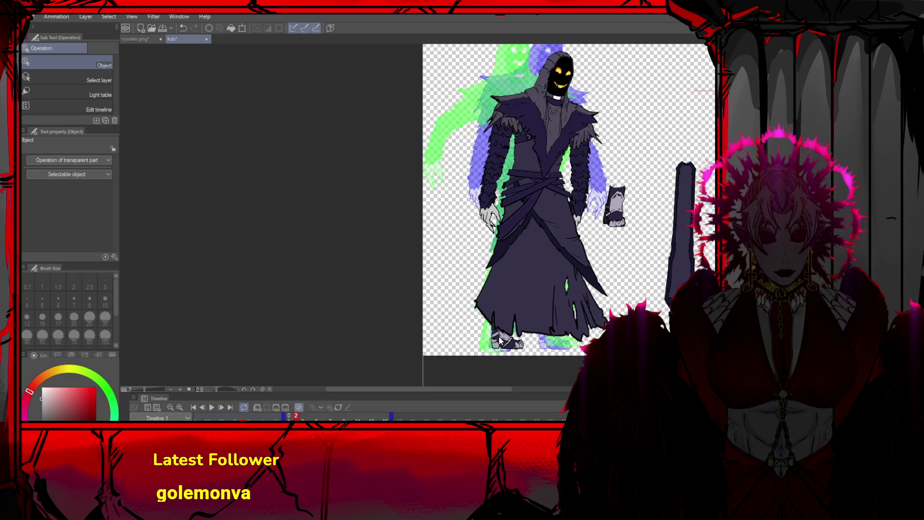
Nudge the foot left and place the rotated boot at the robe's lower edge
{"action": "key", "text": "ctrl+t"}
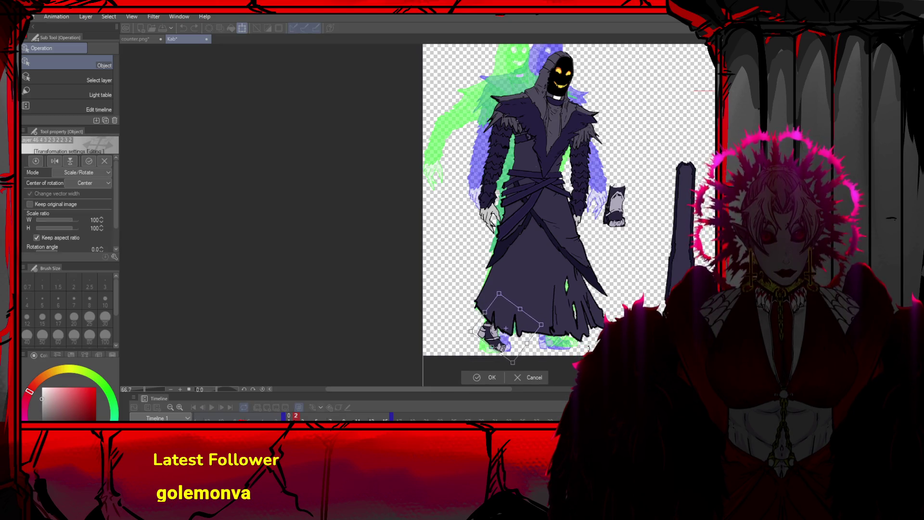
{"action": "left_click_drag", "start_coordinate": [490, 341], "coordinate": [479, 340]}
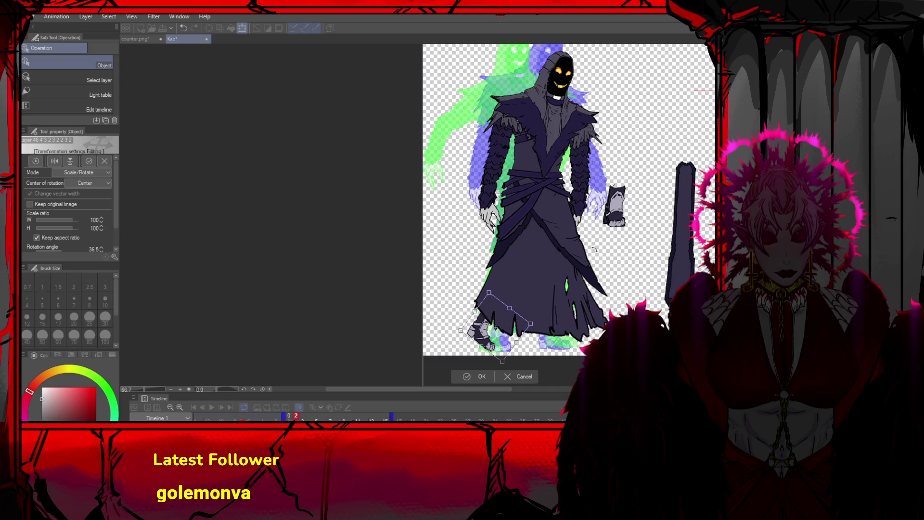
{"action": "key", "text": "Return"}
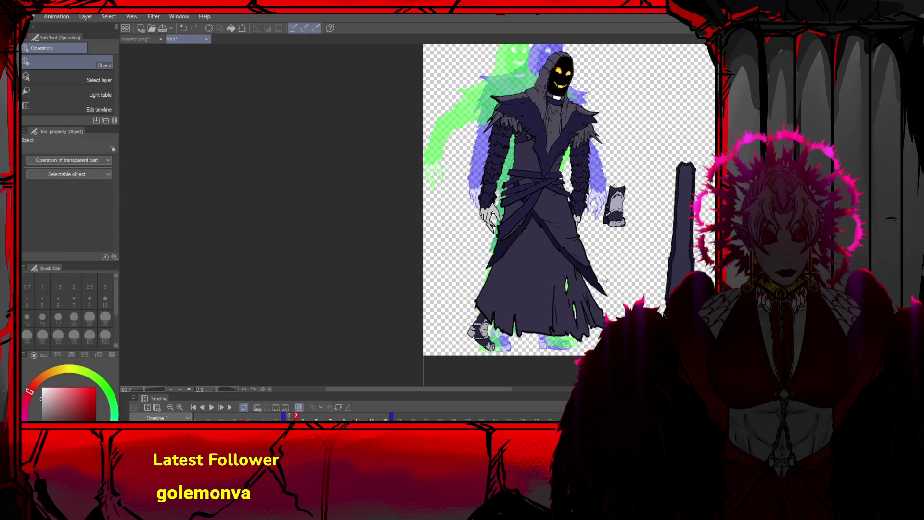
{"action": "left_click_drag", "start_coordinate": [620, 219], "coordinate": [605, 277]}
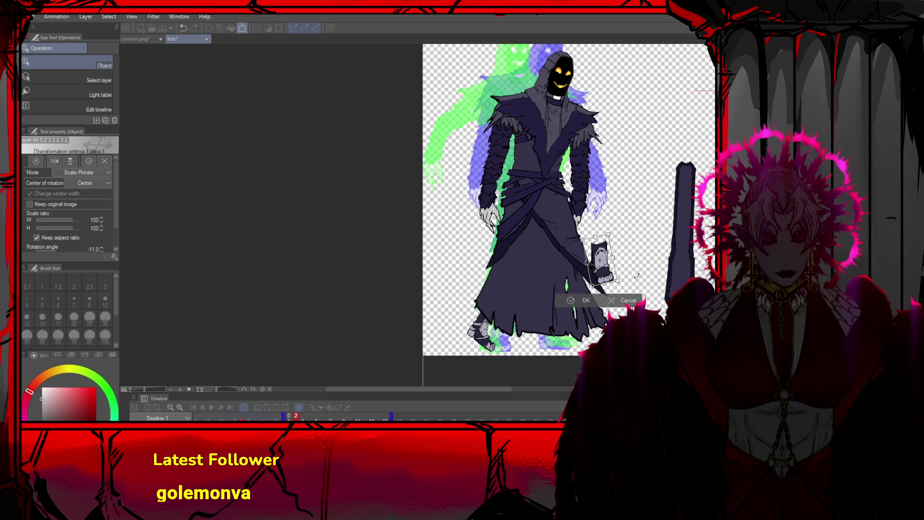
{"action": "left_click_drag", "start_coordinate": [605, 276], "coordinate": [570, 343]}
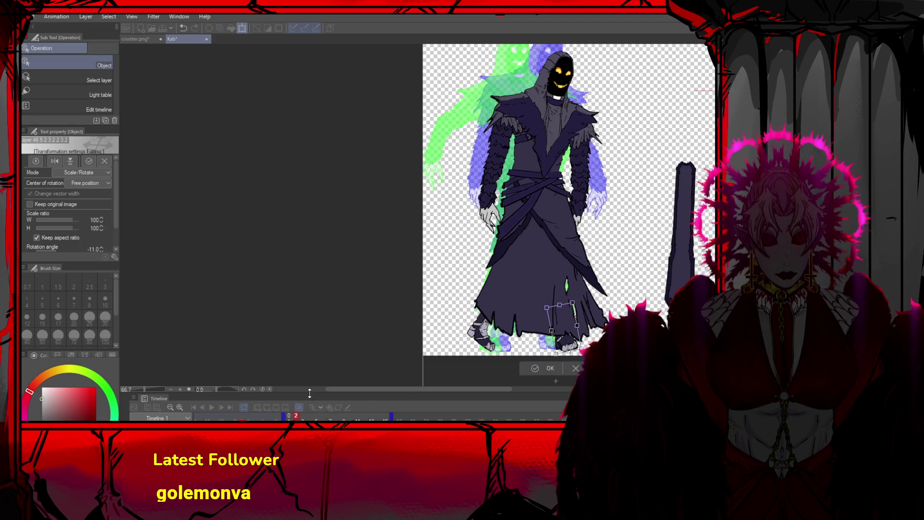
{"action": "mouse_move", "coordinate": [620, 281]}
{"action": "left_mouse_down"}
{"action": "mouse_move", "coordinate": [632, 285]}
{"action": "mouse_move", "coordinate": [638, 303]}
{"action": "left_mouse_up"}
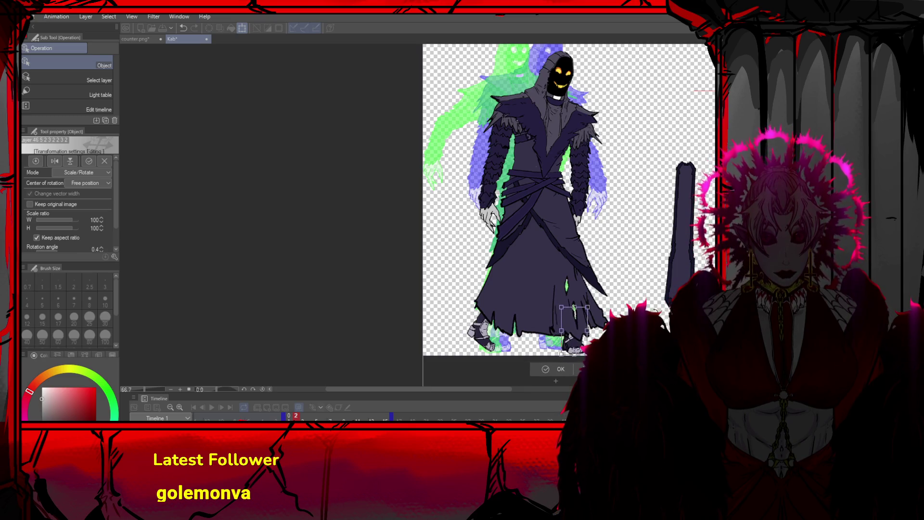
{"action": "left_click_drag", "start_coordinate": [572, 329], "coordinate": [484, 328]}
{"action": "left_click", "coordinate": [456, 367]}
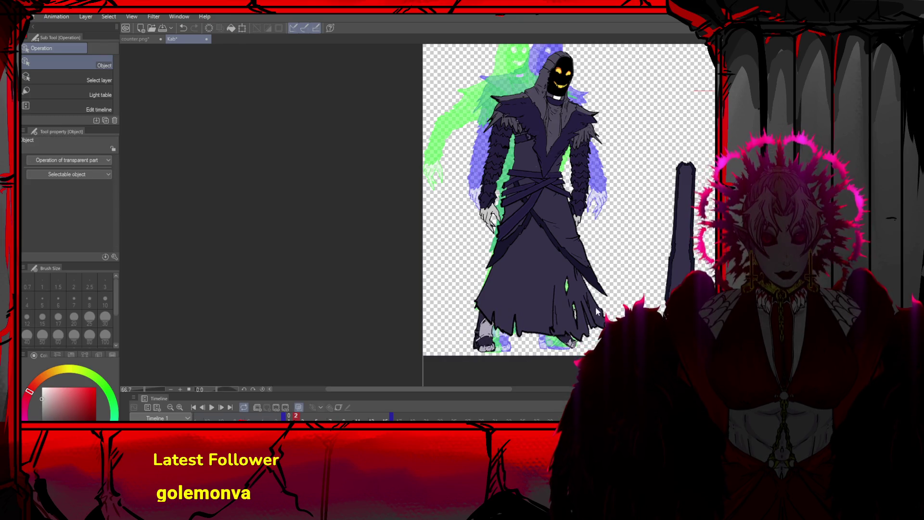
Rotate the right arm outward about -21.5° and lay the cloak strip down the robe's front
{"action": "left_click", "coordinate": [589, 187]}
{"action": "left_click_drag", "start_coordinate": [643, 167], "coordinate": [661, 238]}
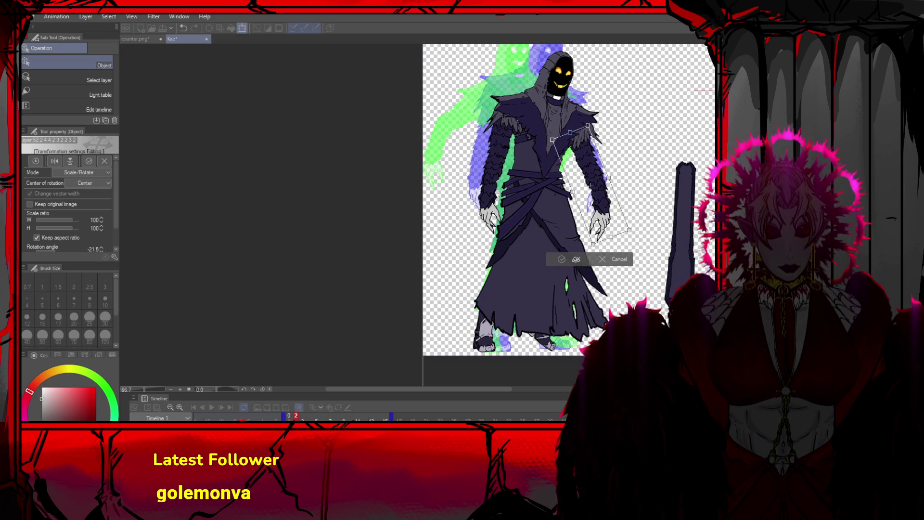
{"action": "key", "text": "Return"}
{"action": "mouse_move", "coordinate": [660, 273]}
{"action": "left_mouse_down"}
{"action": "mouse_move", "coordinate": [542, 293]}
{"action": "mouse_move", "coordinate": [554, 316]}
{"action": "left_mouse_up"}
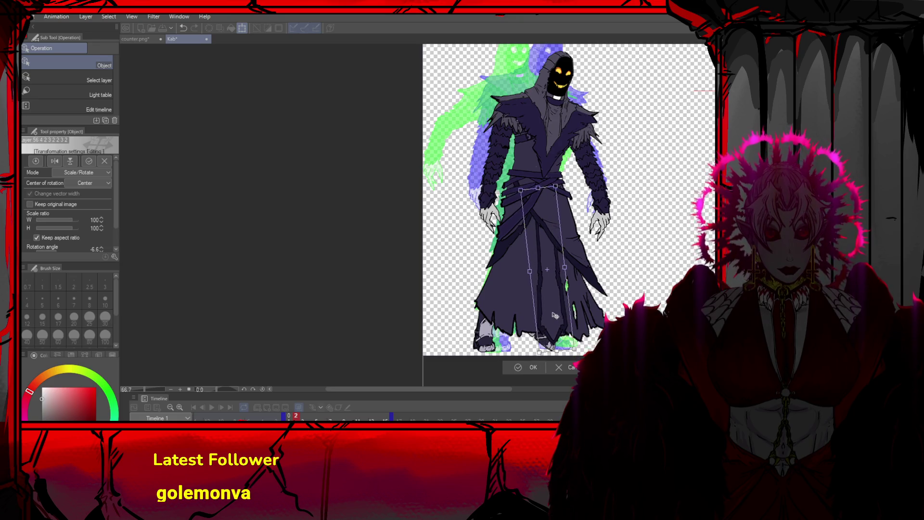
{"action": "left_click", "coordinate": [530, 368]}
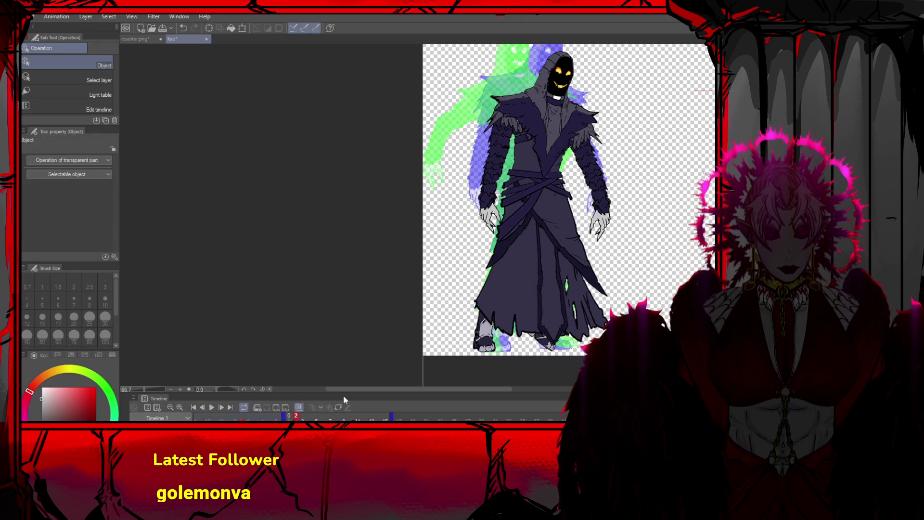
Step through frames 1 to 3 and shift frame 3's figure to the right
{"action": "left_click", "coordinate": [203, 405]}
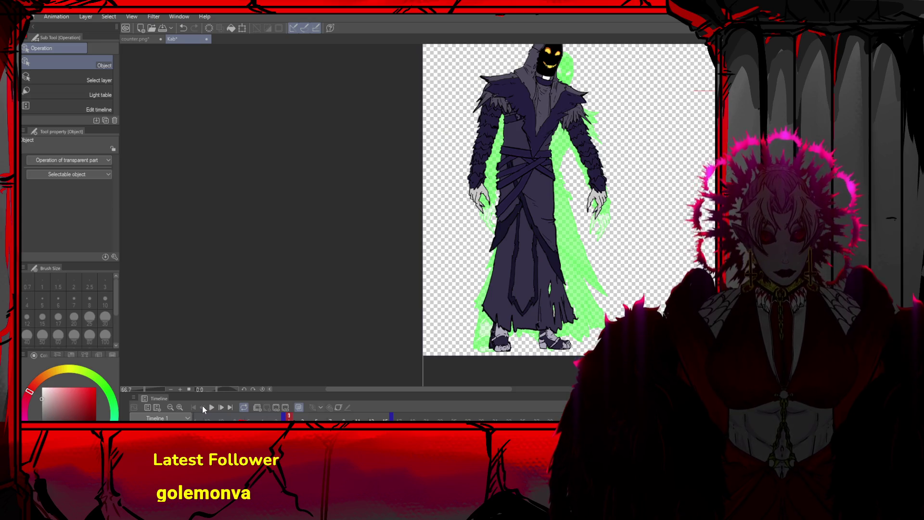
{"action": "left_click", "coordinate": [217, 407]}
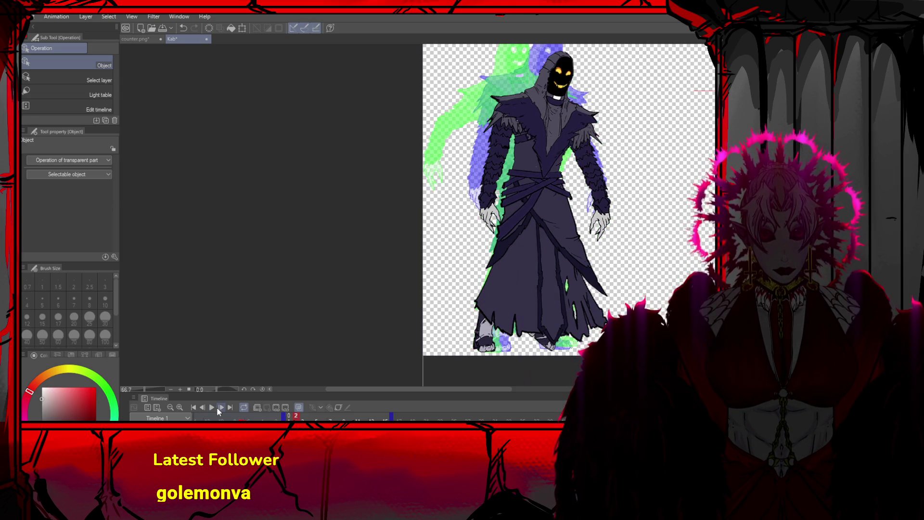
{"action": "left_click", "coordinate": [217, 407]}
{"action": "mouse_move", "coordinate": [505, 105]}
{"action": "left_mouse_down"}
{"action": "mouse_move", "coordinate": [554, 143]}
{"action": "mouse_move", "coordinate": [590, 124]}
{"action": "mouse_move", "coordinate": [568, 131]}
{"action": "left_mouse_up"}
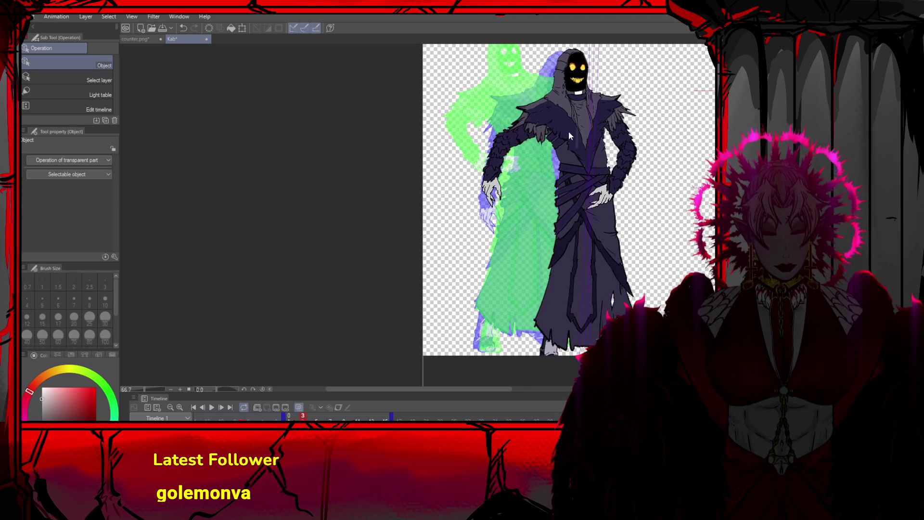
Compare with frame 2, then rotate frame 3's sash to -28.6° so it slants downward
{"action": "key", "text": "Left"}
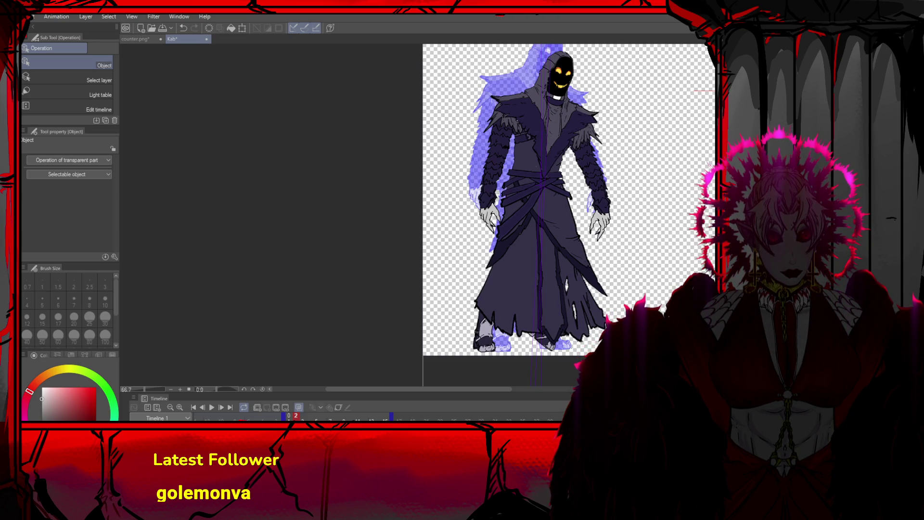
{"action": "key", "text": "Right"}
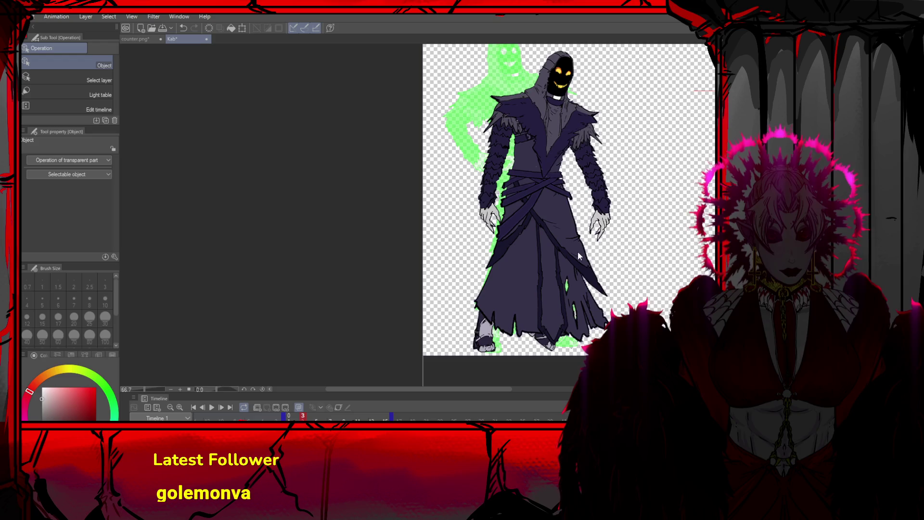
{"action": "key", "text": "ctrl+t"}
{"action": "left_click_drag", "start_coordinate": [666, 284], "coordinate": [586, 229]}
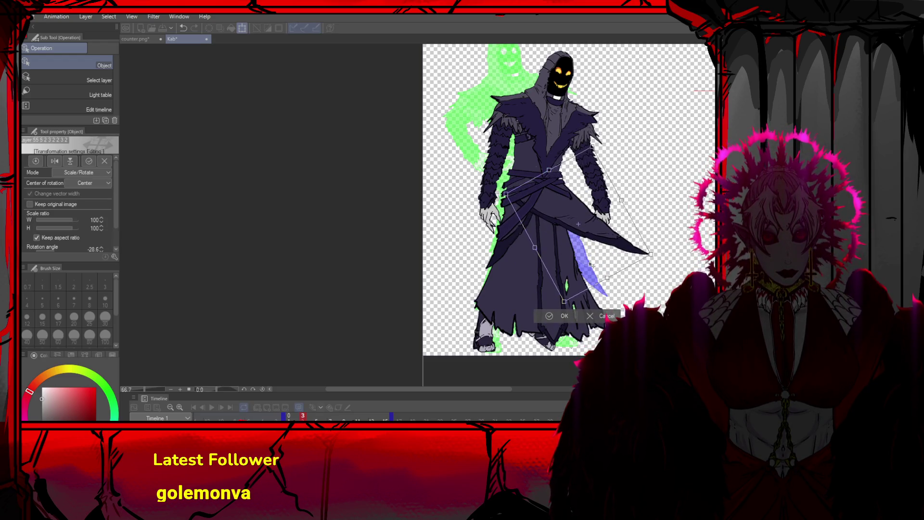
{"action": "left_click", "coordinate": [564, 315]}
Scale the lower robe to W 139 / H 67 sweeping right, and nudge the right foot left
{"action": "key", "text": "ctrl+t"}
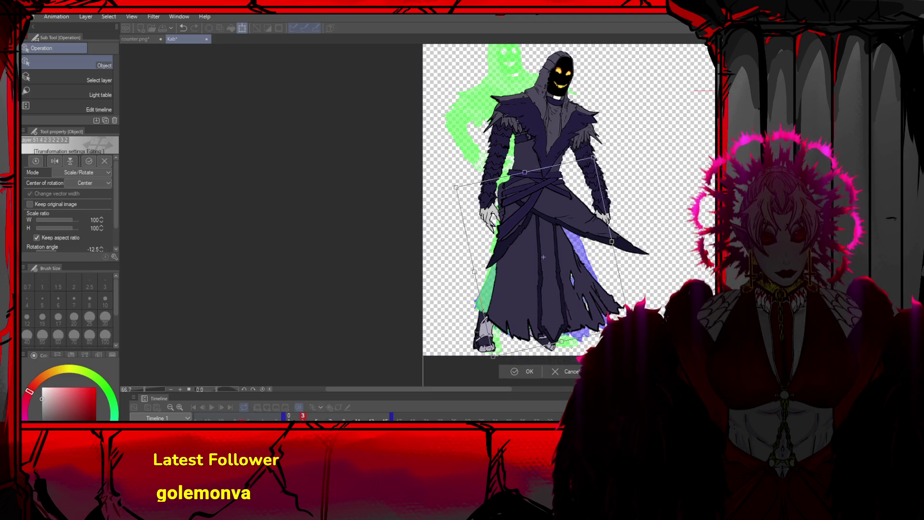
{"action": "mouse_move", "coordinate": [561, 341]}
{"action": "left_mouse_down"}
{"action": "mouse_move", "coordinate": [564, 275]}
{"action": "mouse_move", "coordinate": [568, 288]}
{"action": "left_mouse_up"}
{"action": "left_click_drag", "start_coordinate": [634, 264], "coordinate": [661, 253]}
{"action": "left_click_drag", "start_coordinate": [592, 270], "coordinate": [595, 266]}
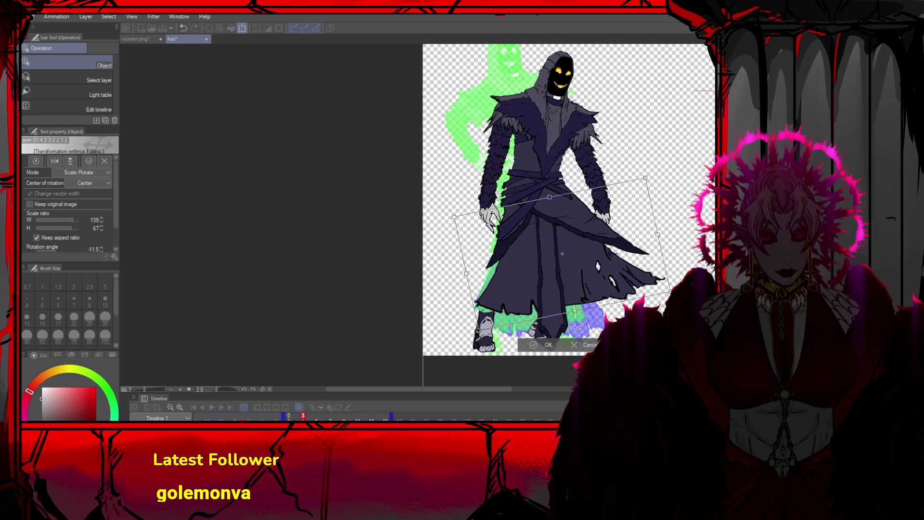
{"action": "left_click", "coordinate": [558, 345]}
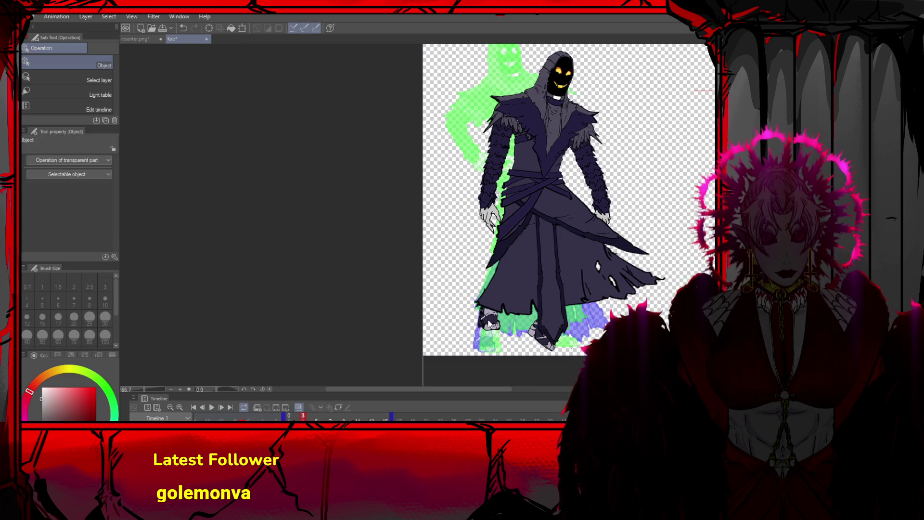
{"action": "left_click_drag", "start_coordinate": [591, 327], "coordinate": [584, 326]}
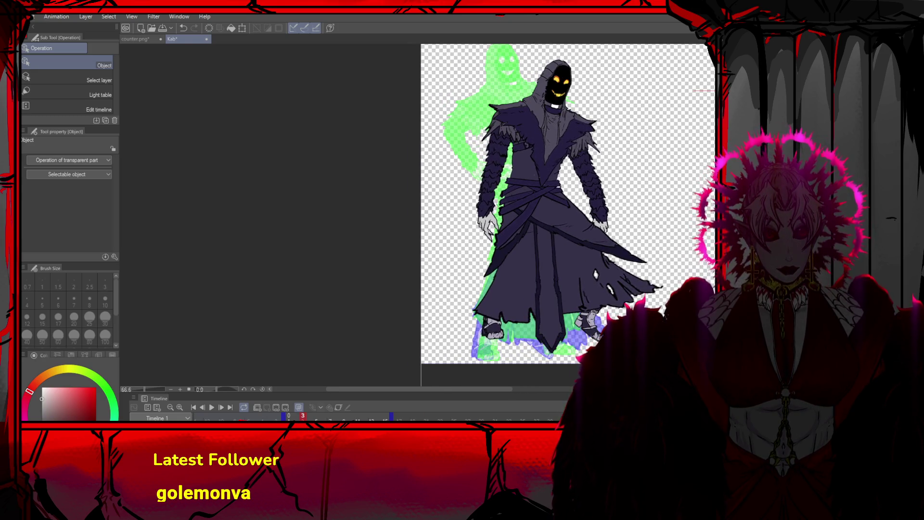
{"action": "key", "text": "k"}
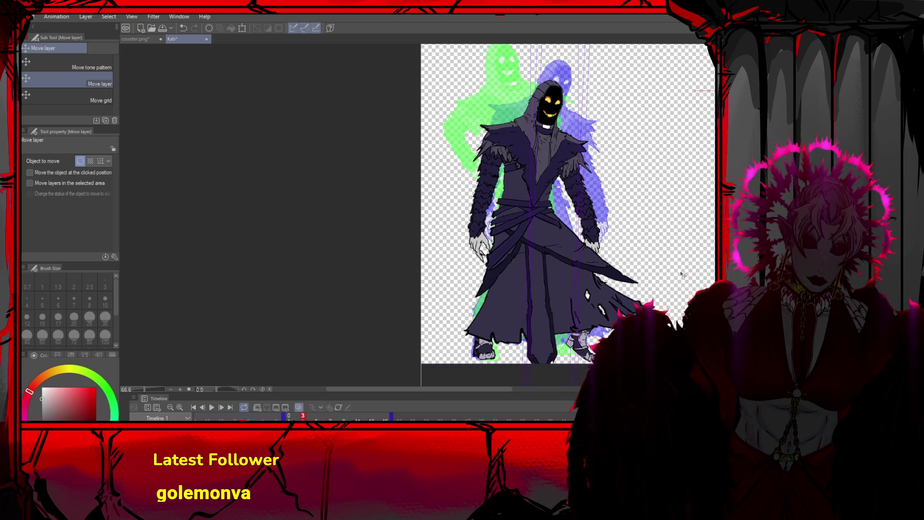
Skew frame 3's sash wider to the right and rotate it about 11° clockwise
{"action": "scroll", "coordinate": [657, 261], "scroll_direction": "up", "scroll_amount": 1}
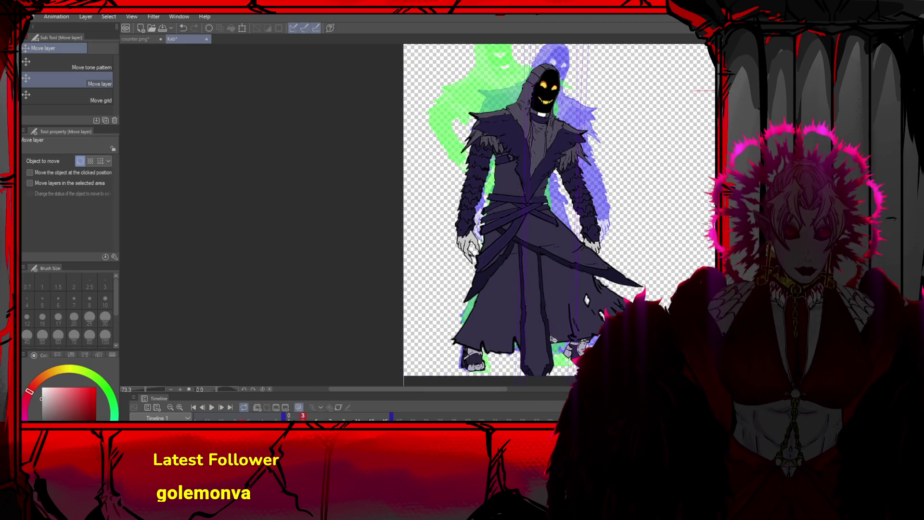
{"action": "key", "text": "o"}
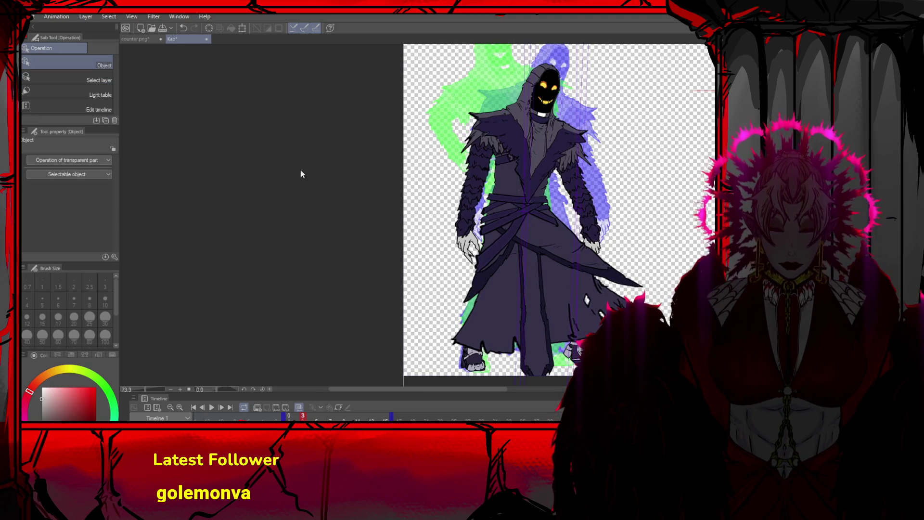
{"action": "left_click", "coordinate": [538, 216]}
{"action": "left_click_drag", "start_coordinate": [560, 273], "coordinate": [584, 273]}
{"action": "left_click_drag", "start_coordinate": [511, 187], "coordinate": [513, 190]}
{"action": "mouse_move", "coordinate": [473, 274]}
{"action": "left_mouse_down"}
{"action": "mouse_move", "coordinate": [498, 235]}
{"action": "mouse_move", "coordinate": [505, 254]}
{"action": "left_mouse_up"}
{"action": "left_click", "coordinate": [508, 292]}
Step through the timeline to compare frame 3 with frames 1 and 4
{"action": "scroll", "coordinate": [459, 182], "scroll_direction": "down", "scroll_amount": 4}
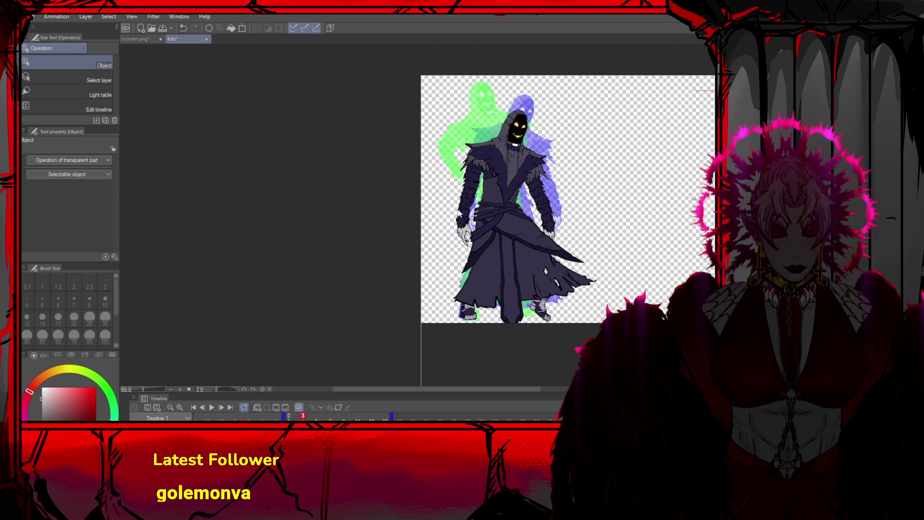
{"action": "left_click", "coordinate": [202, 407]}
{"action": "left_click", "coordinate": [221, 407]}
{"action": "left_click", "coordinate": [220, 407]}
{"action": "left_click", "coordinate": [220, 407]}
{"action": "scroll", "coordinate": [416, 205], "scroll_direction": "up", "scroll_amount": 1}
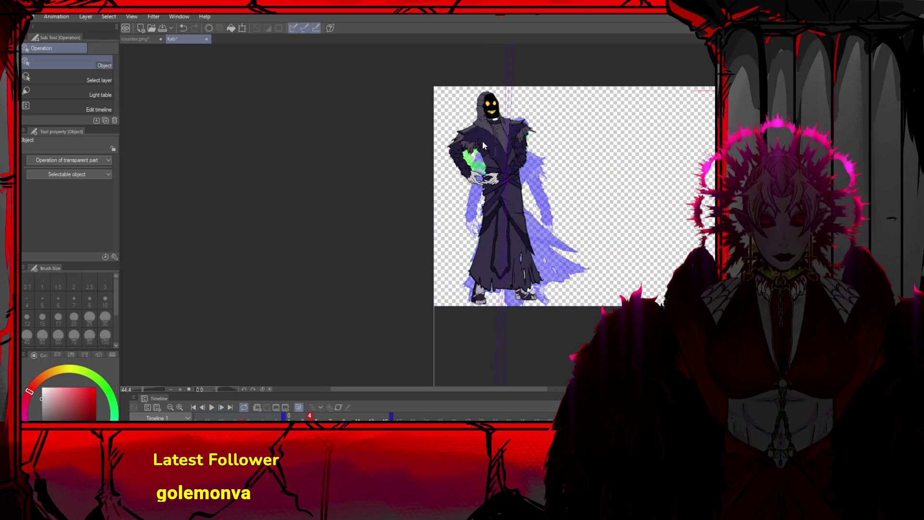
{"action": "key", "text": "Left"}
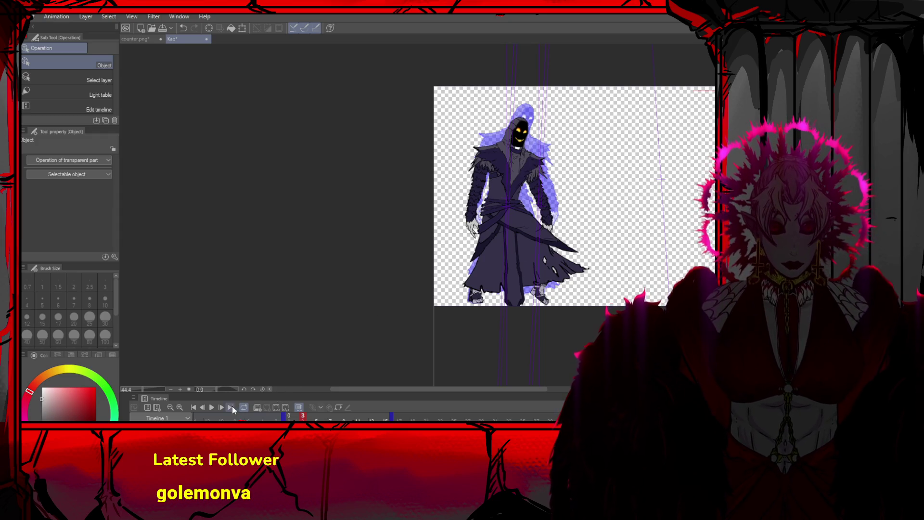
{"action": "left_click", "coordinate": [221, 407]}
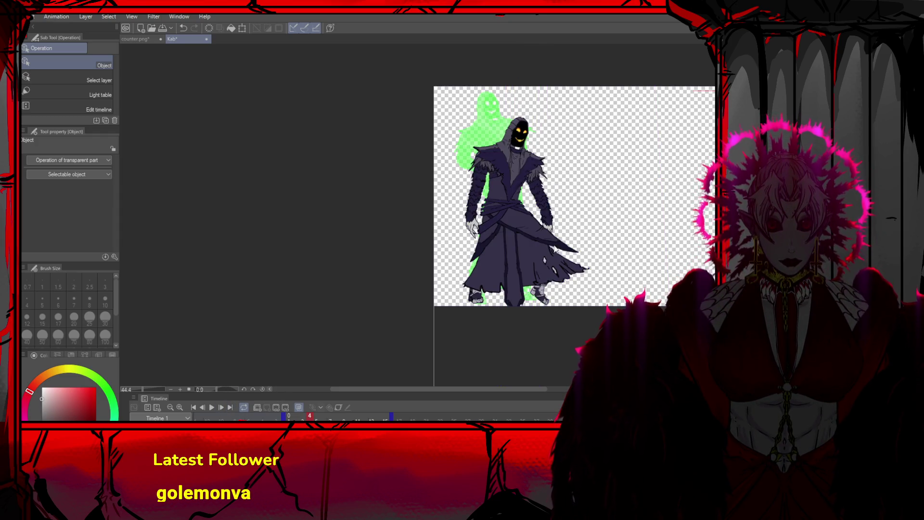
Stretch frame 4's robe out to the lower right and widen its lower left side
{"action": "mouse_move", "coordinate": [551, 245]}
{"action": "left_mouse_down"}
{"action": "mouse_move", "coordinate": [563, 260]}
{"action": "mouse_move", "coordinate": [640, 262]}
{"action": "left_mouse_up"}
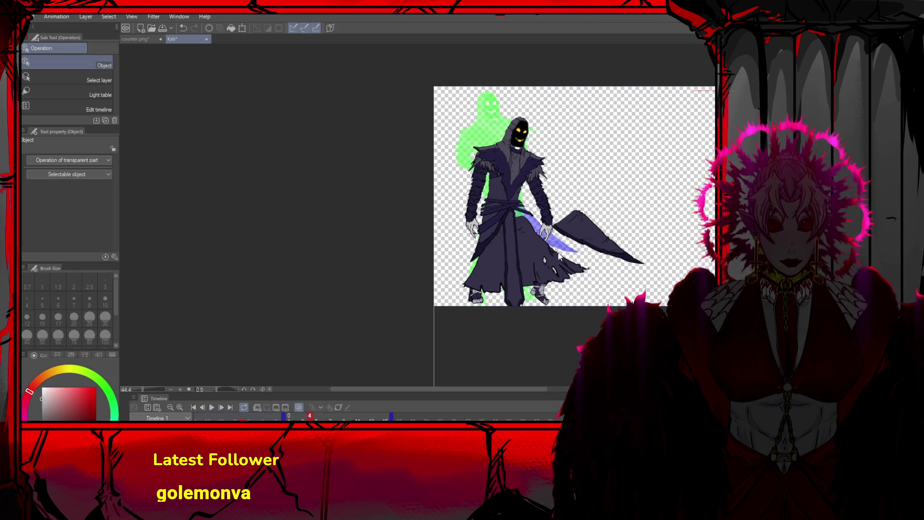
{"action": "scroll", "coordinate": [556, 248], "scroll_direction": "up", "scroll_amount": 2}
{"action": "scroll", "coordinate": [536, 224], "scroll_direction": "up", "scroll_amount": 2}
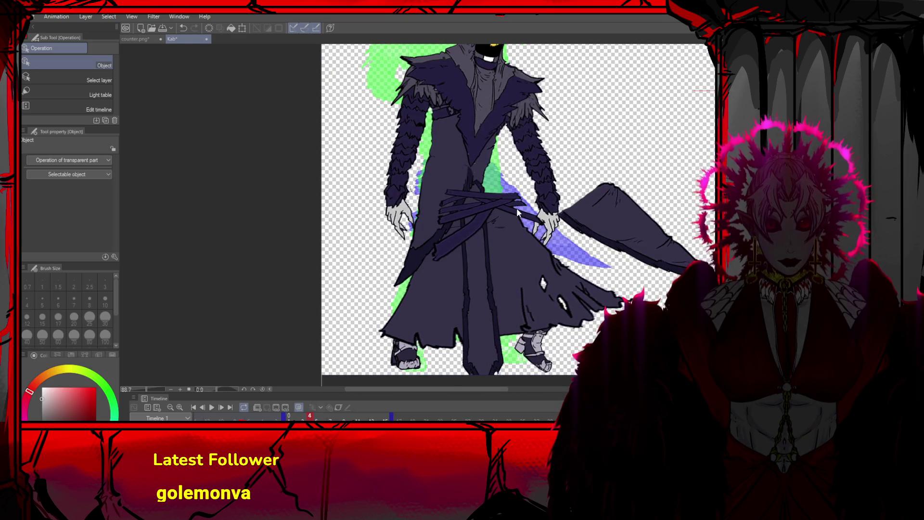
{"action": "key", "text": "ctrl+t"}
{"action": "left_click_drag", "start_coordinate": [635, 350], "coordinate": [715, 370]}
{"action": "left_click_drag", "start_coordinate": [378, 351], "coordinate": [325, 362]}
{"action": "left_click_drag", "start_coordinate": [450, 252], "coordinate": [462, 265]}
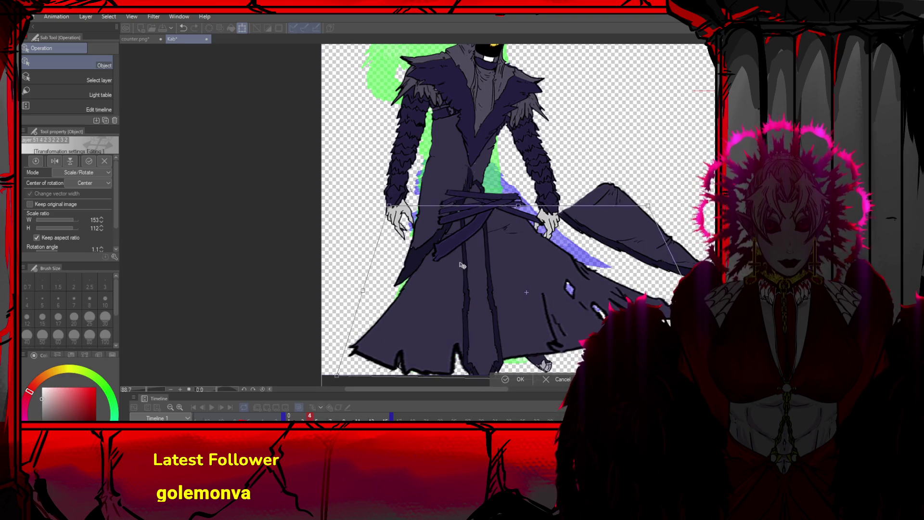
{"action": "left_click_drag", "start_coordinate": [486, 354], "coordinate": [486, 350]}
{"action": "left_click", "coordinate": [506, 380]}
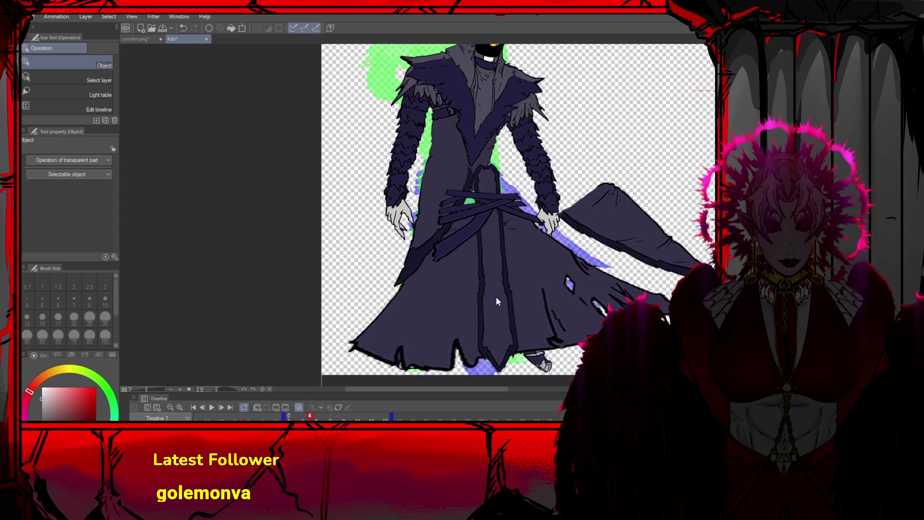
Rotate the sash strip to a steeper angle and move the chest straps down-right
{"action": "left_click", "coordinate": [556, 268]}
{"action": "scroll", "coordinate": [556, 272], "scroll_direction": "down", "scroll_amount": 3}
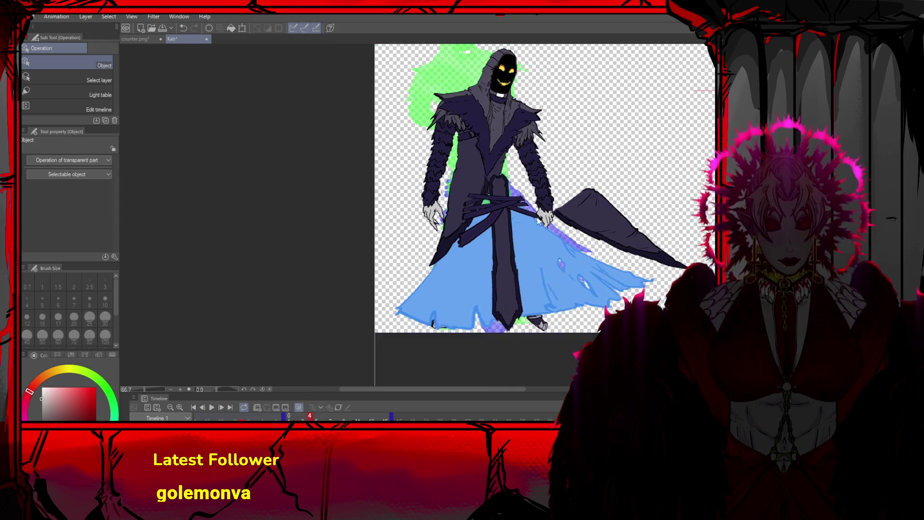
{"action": "scroll", "coordinate": [472, 181], "scroll_direction": "up", "scroll_amount": 1}
{"action": "mouse_move", "coordinate": [469, 221]}
{"action": "left_mouse_down"}
{"action": "mouse_move", "coordinate": [484, 210]}
{"action": "mouse_move", "coordinate": [496, 245]}
{"action": "mouse_move", "coordinate": [484, 225]}
{"action": "left_mouse_up"}
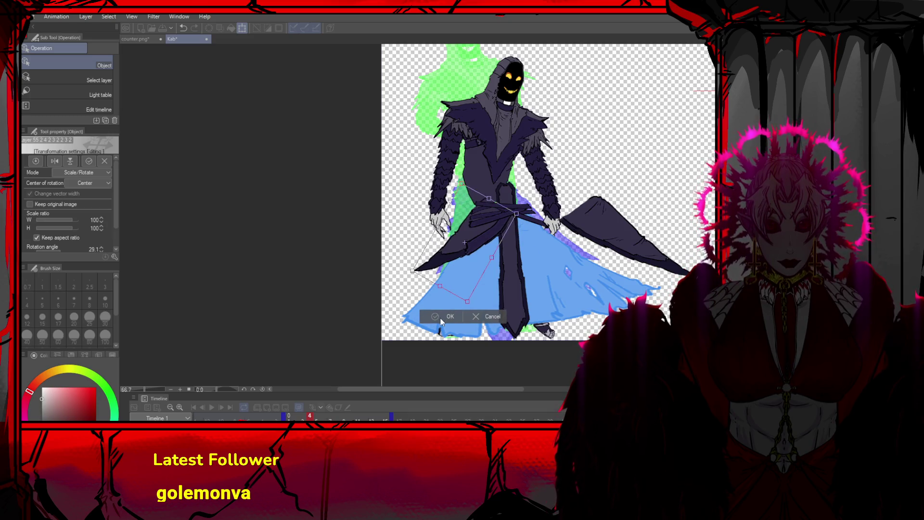
{"action": "left_click", "coordinate": [441, 319]}
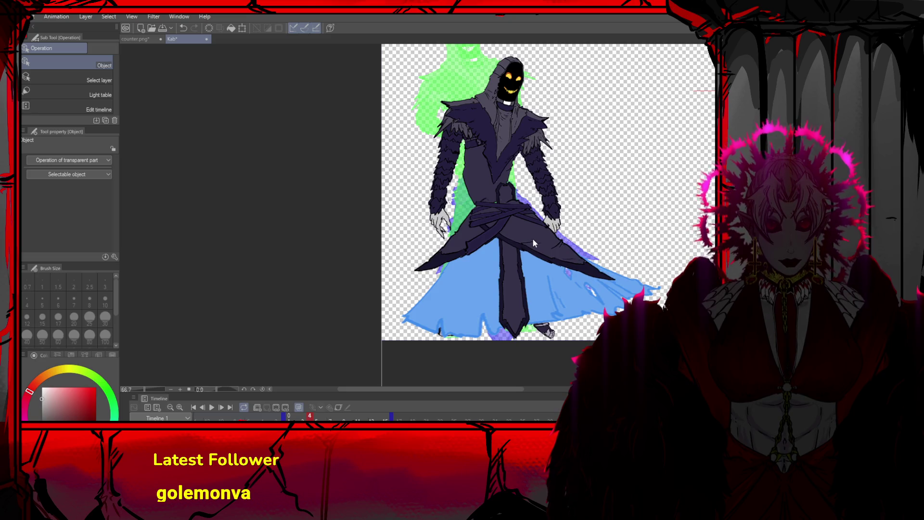
{"action": "mouse_move", "coordinate": [484, 186]}
{"action": "left_mouse_down"}
{"action": "mouse_move", "coordinate": [498, 209]}
{"action": "mouse_move", "coordinate": [517, 128]}
{"action": "mouse_move", "coordinate": [532, 162]}
{"action": "mouse_move", "coordinate": [538, 154]}
{"action": "left_mouse_up"}
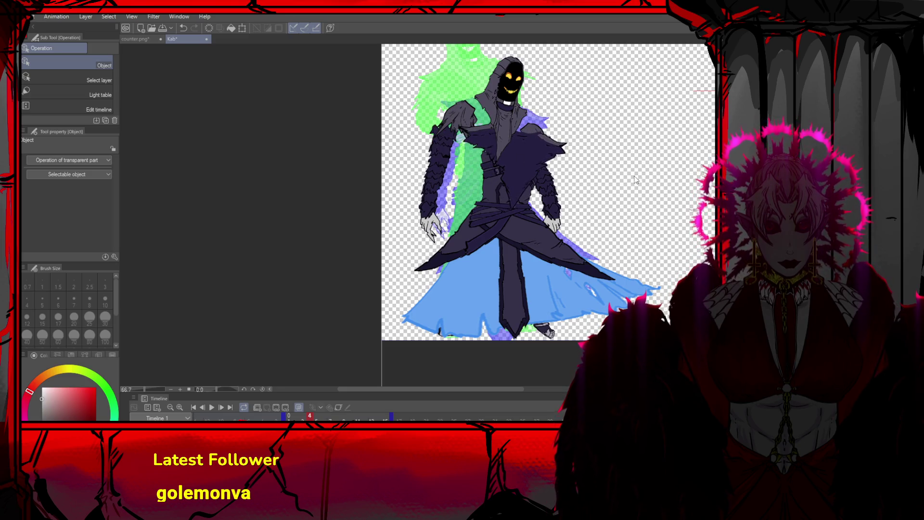
Rotate the left arm about 41° upward and enlarge it slightly
{"action": "key", "text": "ctrl+t"}
{"action": "left_click_drag", "start_coordinate": [589, 215], "coordinate": [544, 248]}
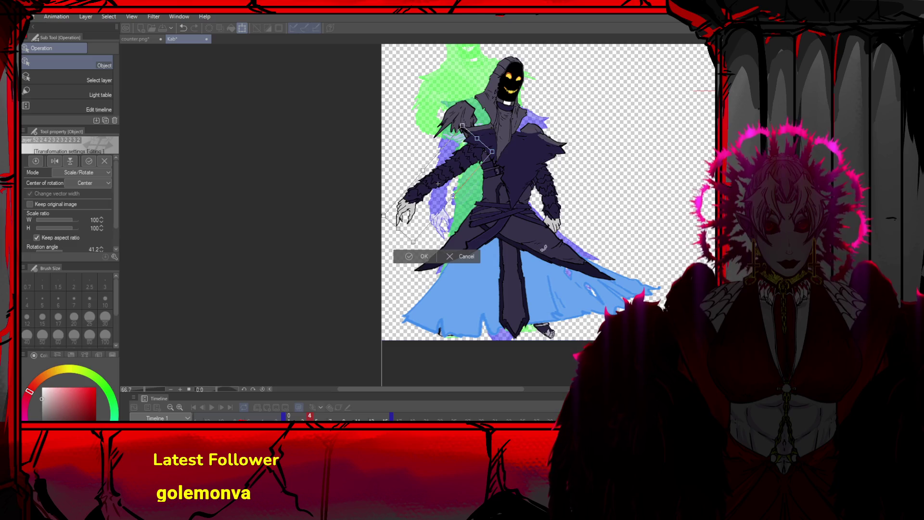
{"action": "left_click_drag", "start_coordinate": [464, 125], "coordinate": [462, 125]}
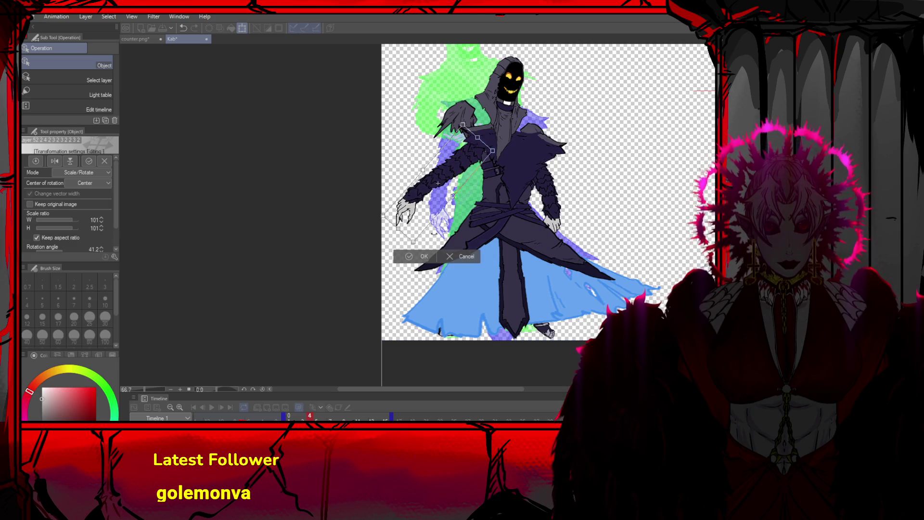
{"action": "left_click", "coordinate": [423, 258]}
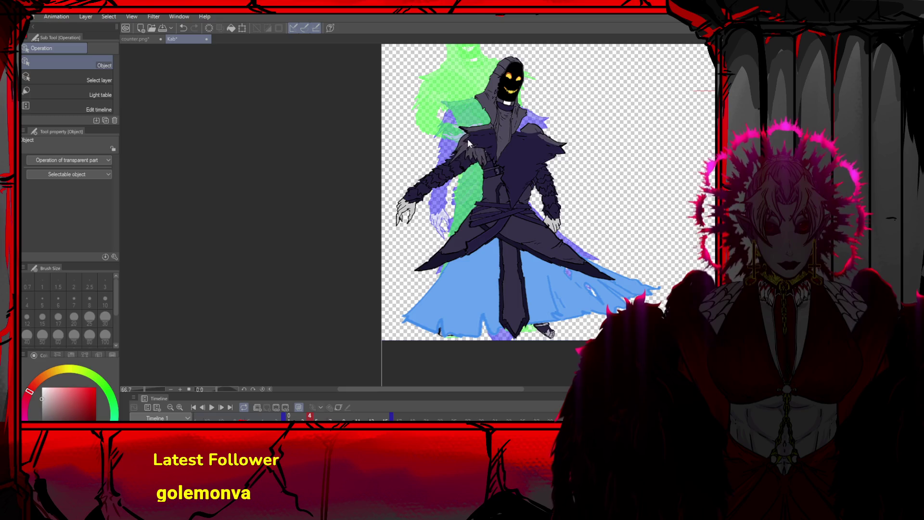
Shift the hooded head down and right and fine-tune the right arm's position
{"action": "left_click_drag", "start_coordinate": [467, 140], "coordinate": [524, 145]}
{"action": "left_click_drag", "start_coordinate": [559, 190], "coordinate": [575, 199]}
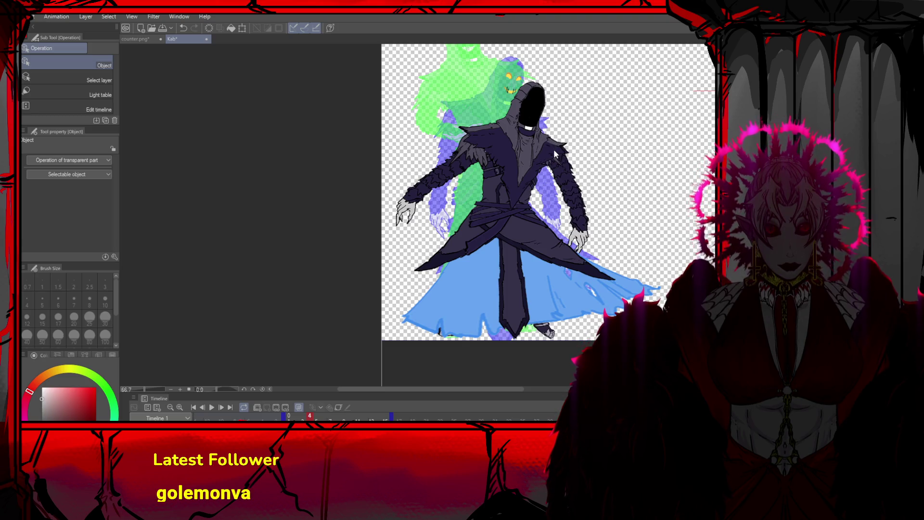
{"action": "left_click_drag", "start_coordinate": [559, 153], "coordinate": [559, 188]}
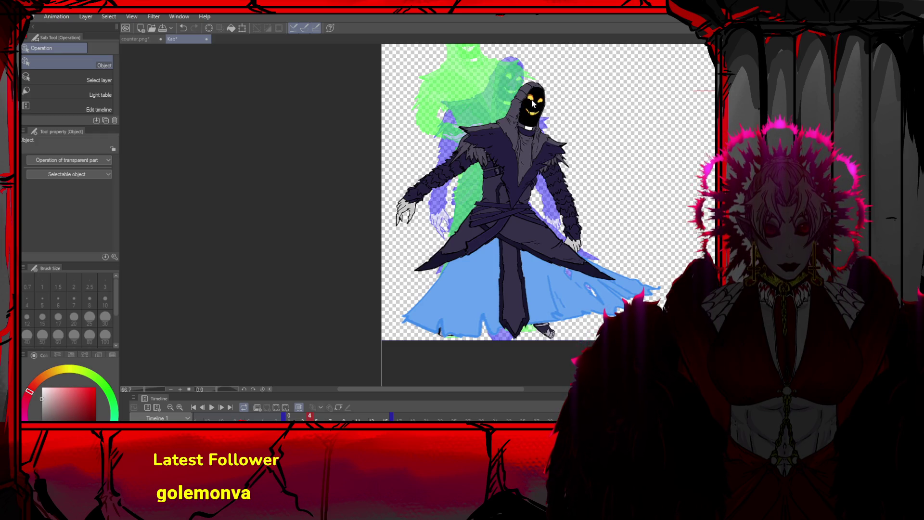
{"action": "scroll", "coordinate": [597, 103], "scroll_direction": "down", "scroll_amount": 2}
{"action": "scroll", "coordinate": [549, 236], "scroll_direction": "up", "scroll_amount": 2}
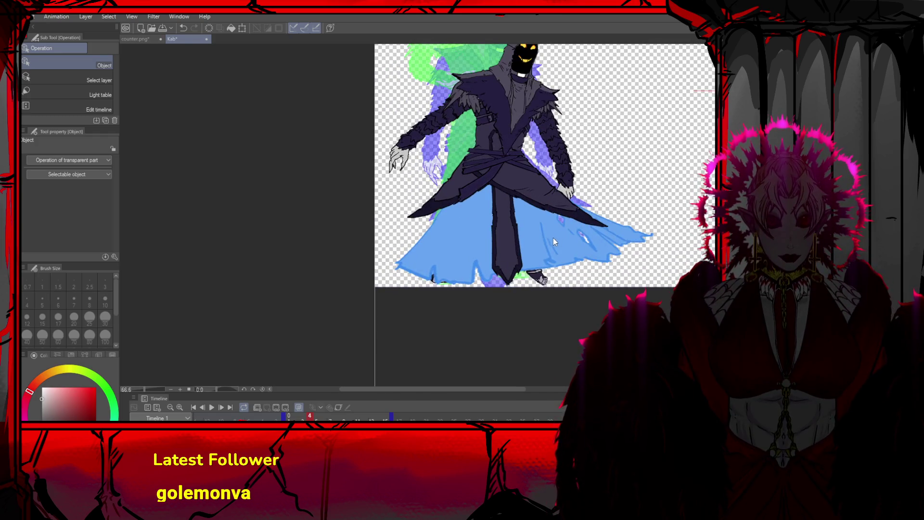
Scale frame 4's lower skirt to 113% by 116%, tilt it 7.8° clockwise, and lower it
{"action": "key", "text": "ctrl+t"}
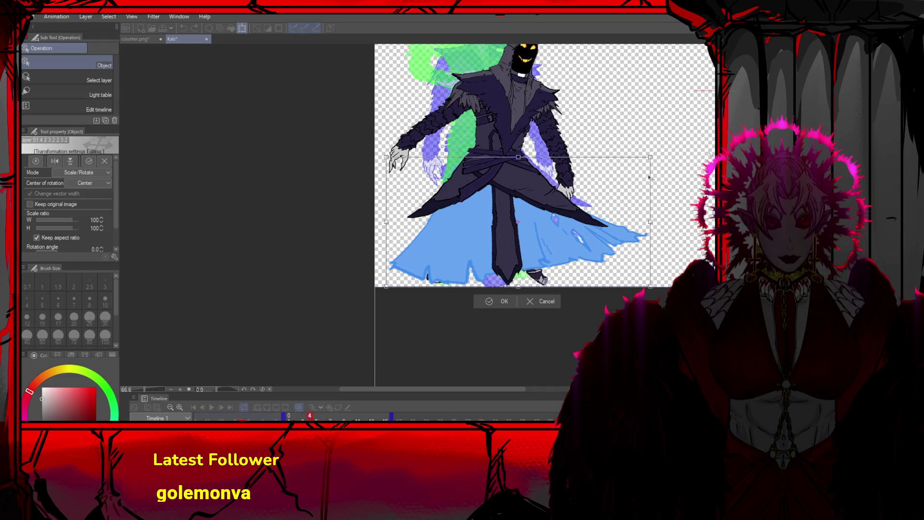
{"action": "left_click_drag", "start_coordinate": [639, 192], "coordinate": [664, 189]}
{"action": "left_click_drag", "start_coordinate": [545, 212], "coordinate": [544, 217]}
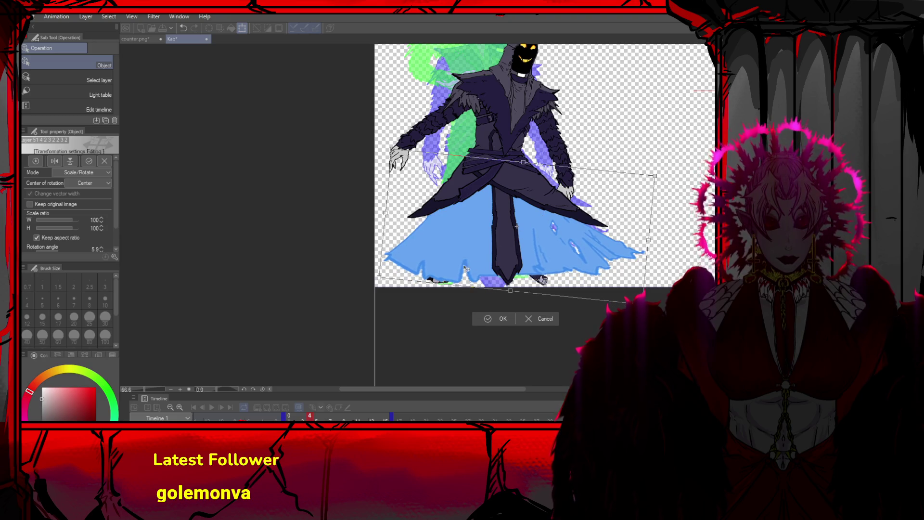
{"action": "left_click_drag", "start_coordinate": [379, 279], "coordinate": [361, 286]}
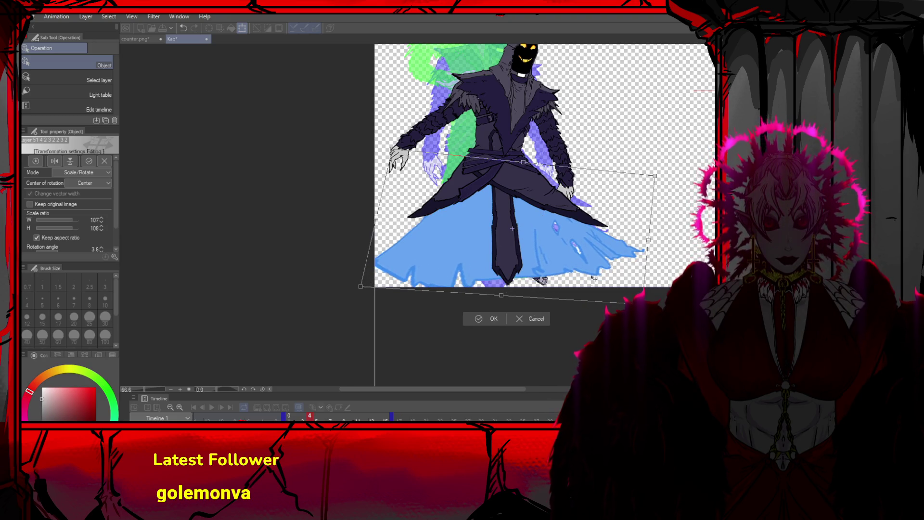
{"action": "left_click_drag", "start_coordinate": [641, 304], "coordinate": [656, 328]}
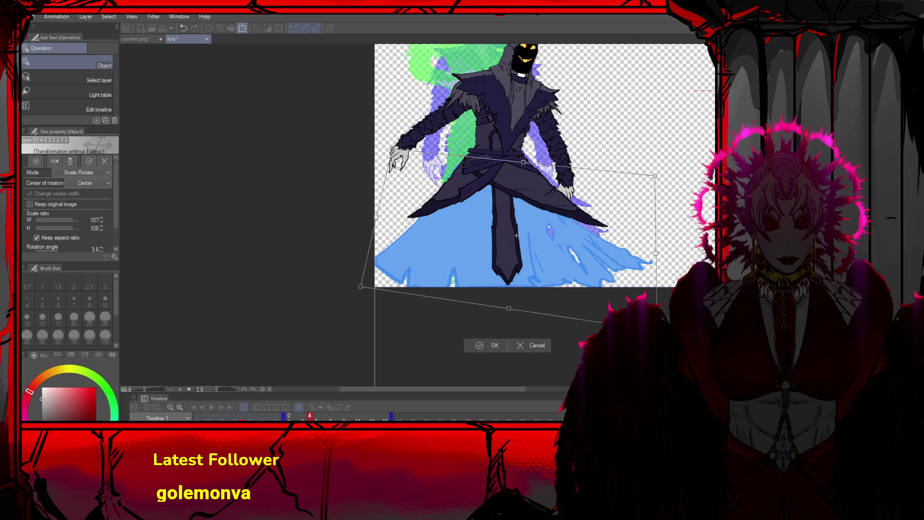
{"action": "scroll", "coordinate": [636, 253], "scroll_direction": "down", "scroll_amount": 1}
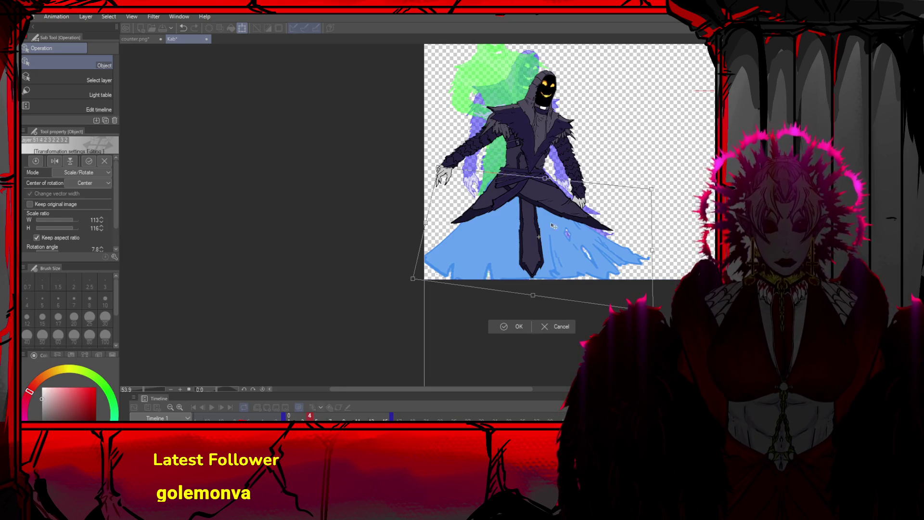
{"action": "left_click_drag", "start_coordinate": [560, 233], "coordinate": [567, 231]}
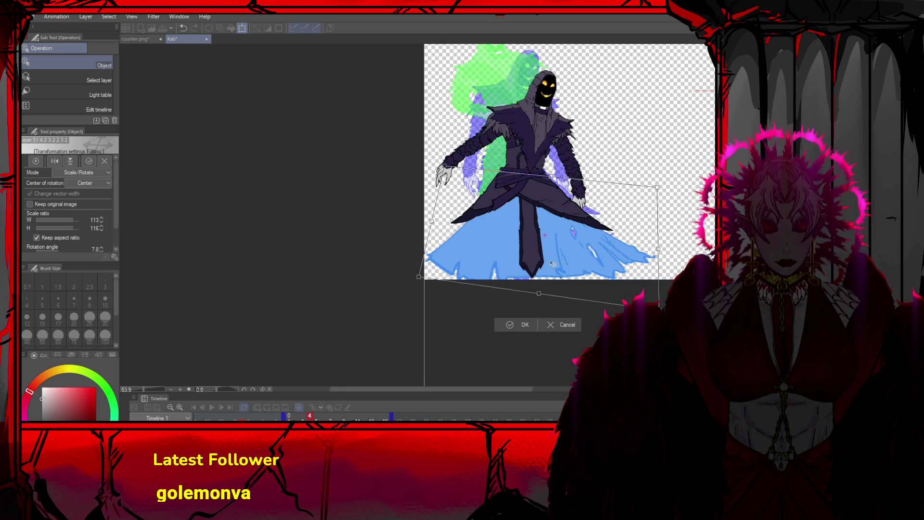
{"action": "left_click", "coordinate": [511, 331]}
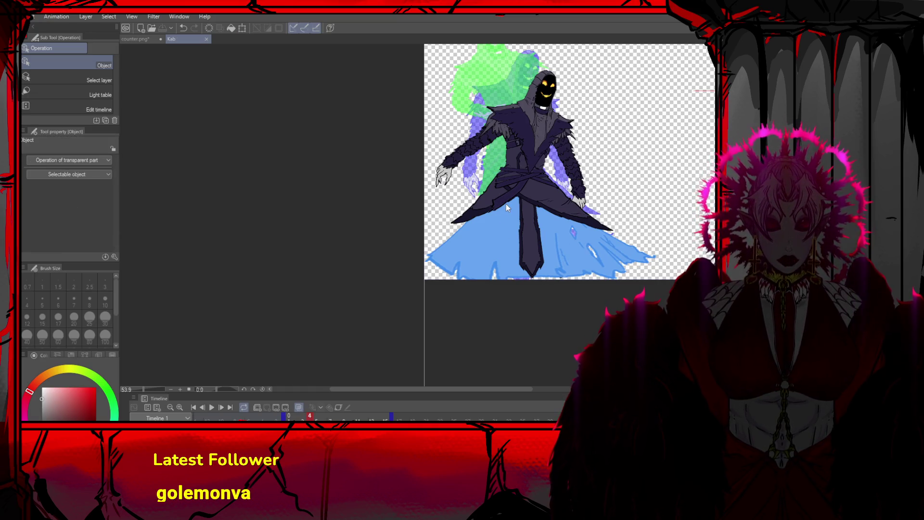
{"action": "scroll", "coordinate": [507, 219], "scroll_direction": "up", "scroll_amount": 3}
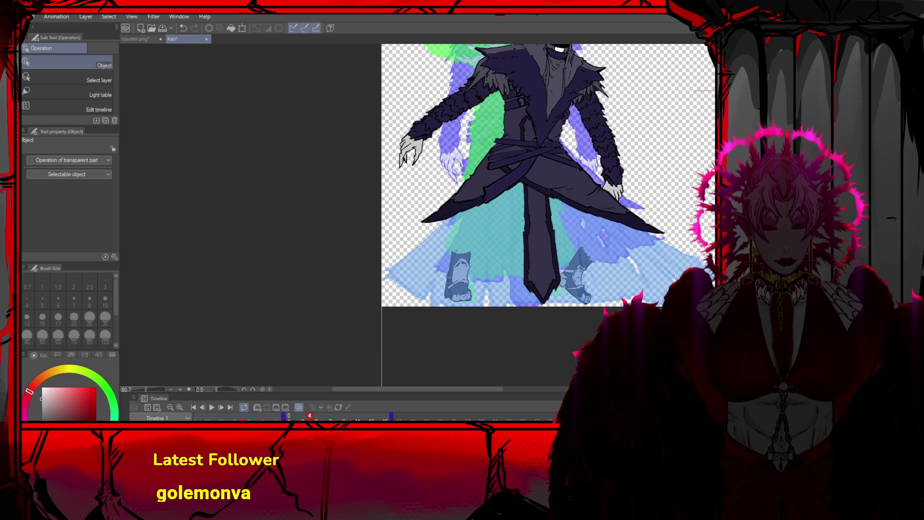
Ink a wavy black hem line with DAMI Pen 2 across the robe's bottom to the coat tip
{"action": "key", "text": "p"}
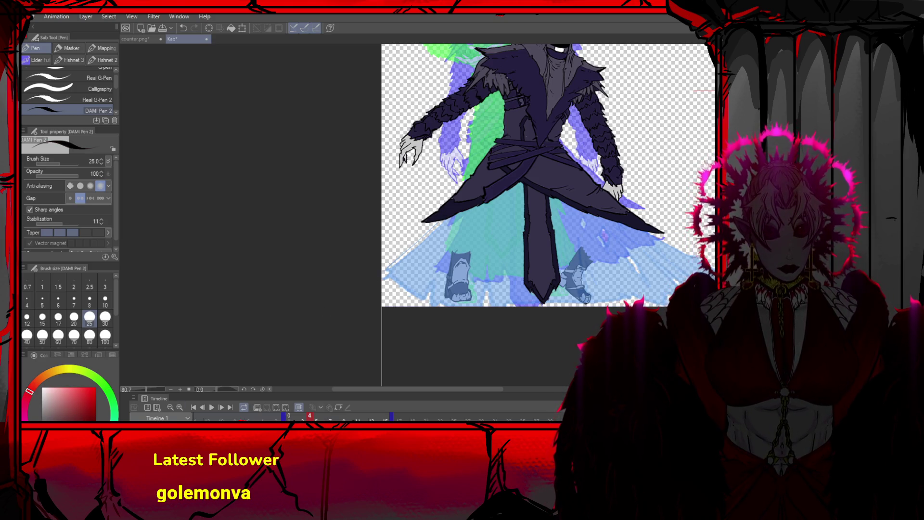
{"action": "mouse_move", "coordinate": [435, 220]}
{"action": "left_mouse_down"}
{"action": "mouse_move", "coordinate": [388, 258]}
{"action": "mouse_move", "coordinate": [399, 282]}
{"action": "mouse_move", "coordinate": [418, 295]}
{"action": "mouse_move", "coordinate": [531, 297]}
{"action": "left_mouse_up"}
{"action": "left_click_drag", "start_coordinate": [664, 232], "coordinate": [712, 276]}
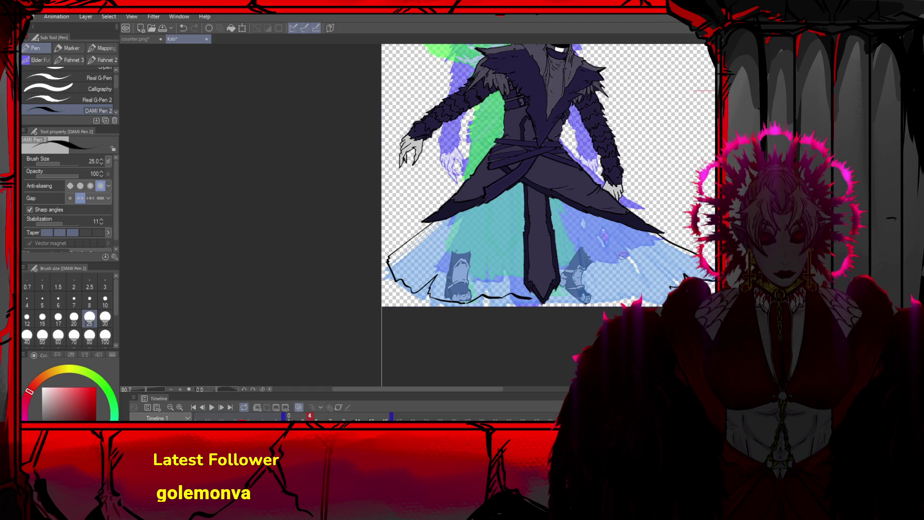
{"action": "mouse_move", "coordinate": [648, 259]}
{"action": "left_mouse_down"}
{"action": "mouse_move", "coordinate": [664, 277]}
{"action": "mouse_move", "coordinate": [688, 275]}
{"action": "left_mouse_up"}
{"action": "left_click_drag", "start_coordinate": [534, 298], "coordinate": [669, 288]}
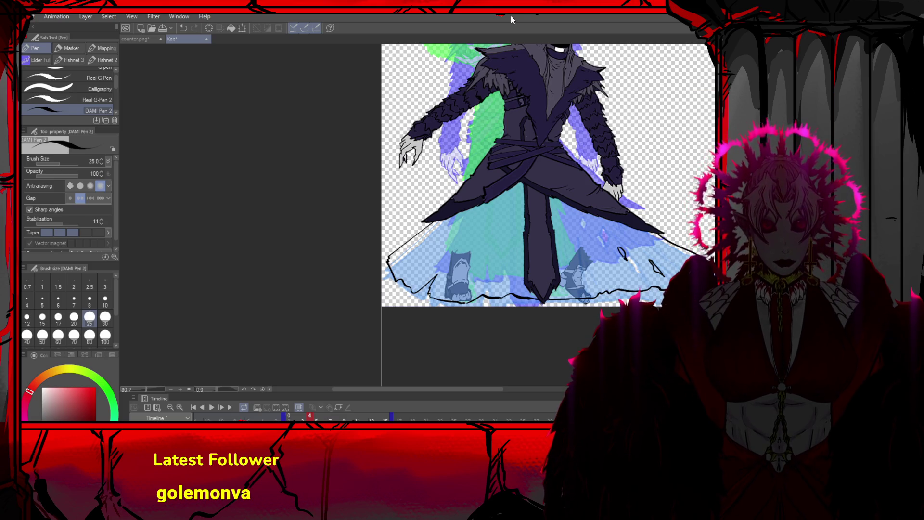
{"action": "scroll", "coordinate": [684, 263], "scroll_direction": "down", "scroll_amount": 6}
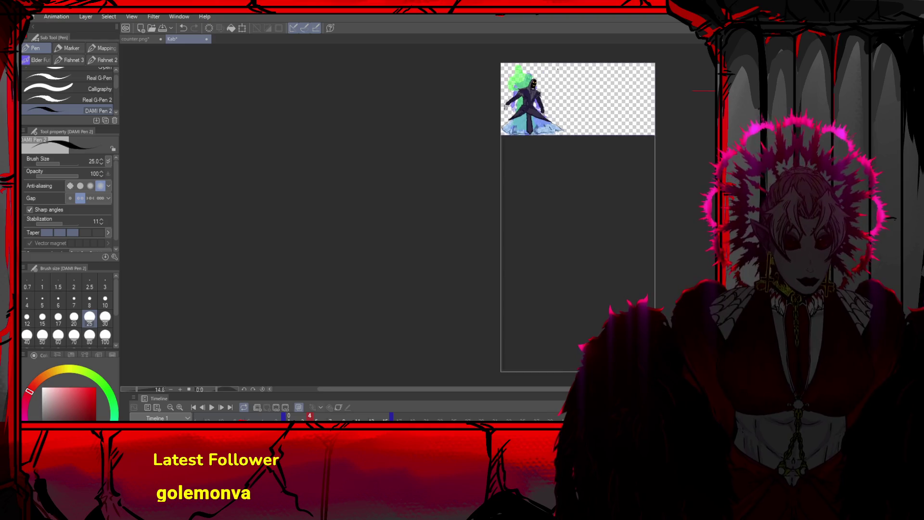
Try shifting the robe's central strip to the right, then undo the move
{"action": "scroll", "coordinate": [549, 87], "scroll_direction": "up", "scroll_amount": 4}
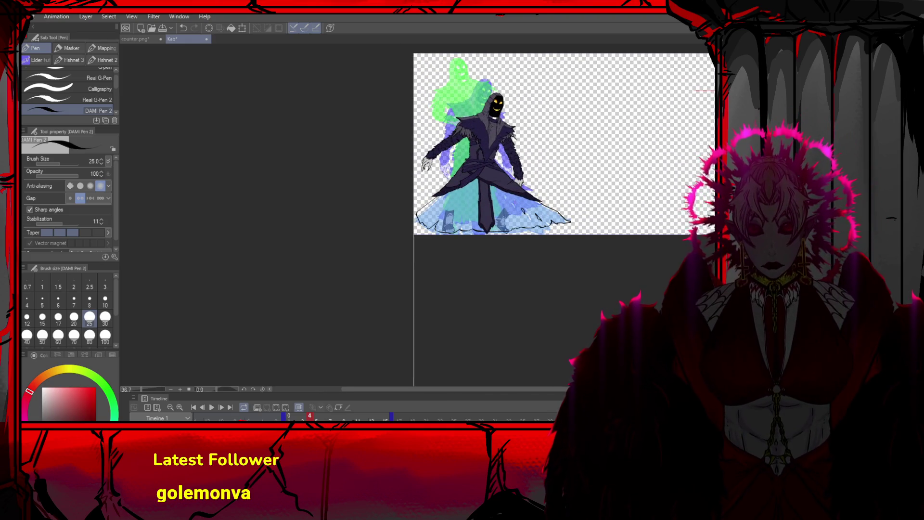
{"action": "scroll", "coordinate": [471, 148], "scroll_direction": "up", "scroll_amount": 4}
{"action": "key", "text": "k"}
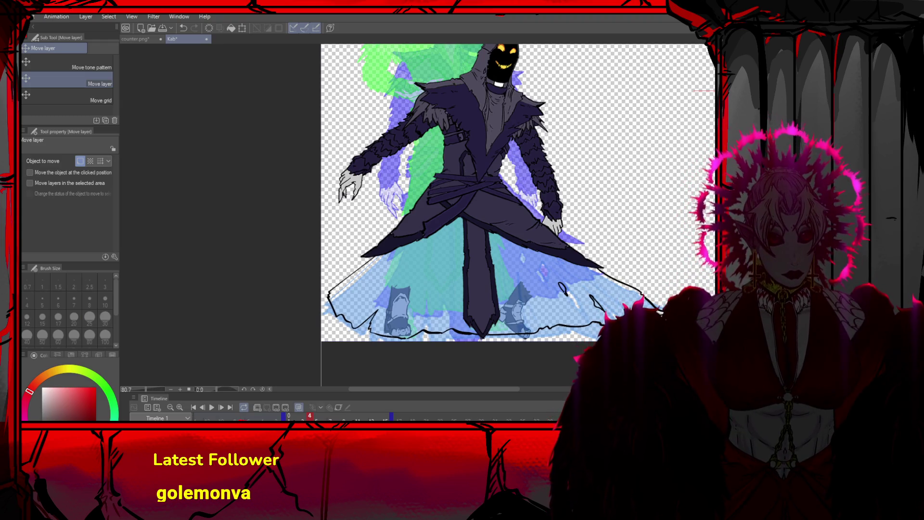
{"action": "key", "text": "ctrl+z"}
{"action": "key", "text": "ctrl+y"}
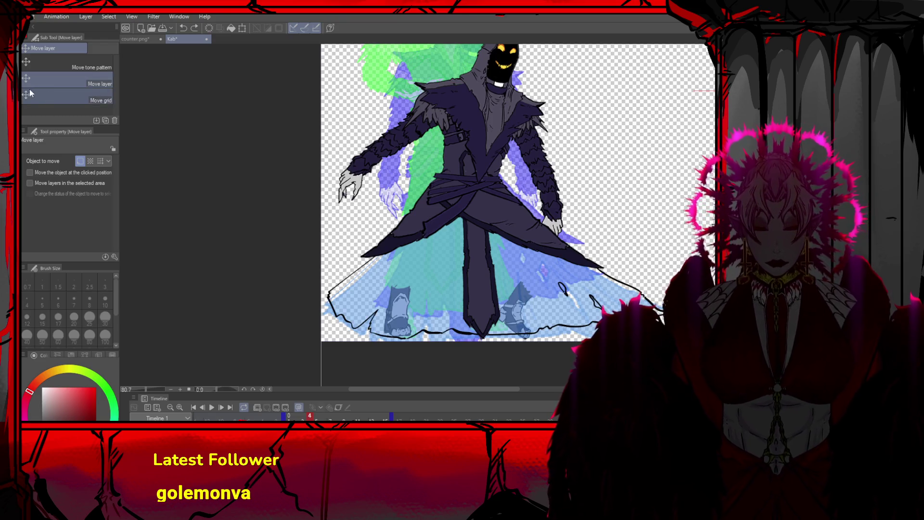
{"action": "key", "text": "o"}
{"action": "key", "text": "ctrl+z"}
{"action": "left_click_drag", "start_coordinate": [452, 172], "coordinate": [472, 172]}
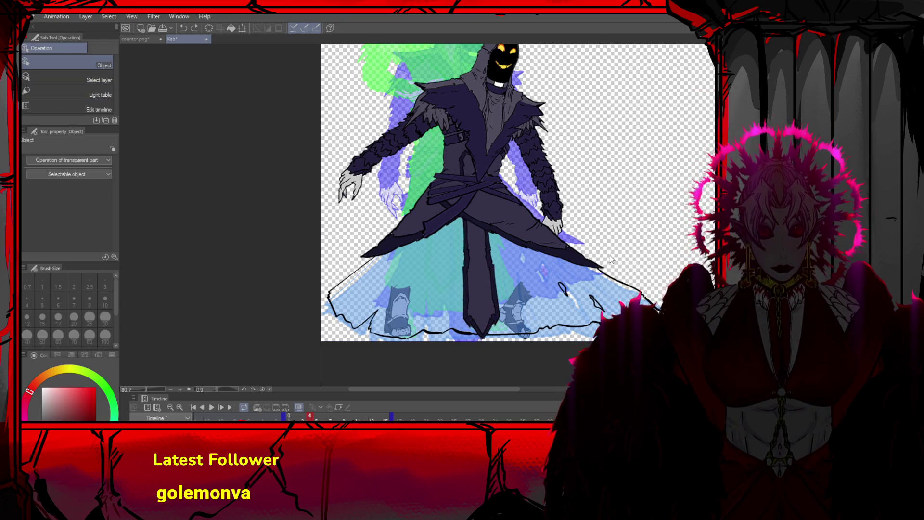
{"action": "key", "text": "ctrl+y"}
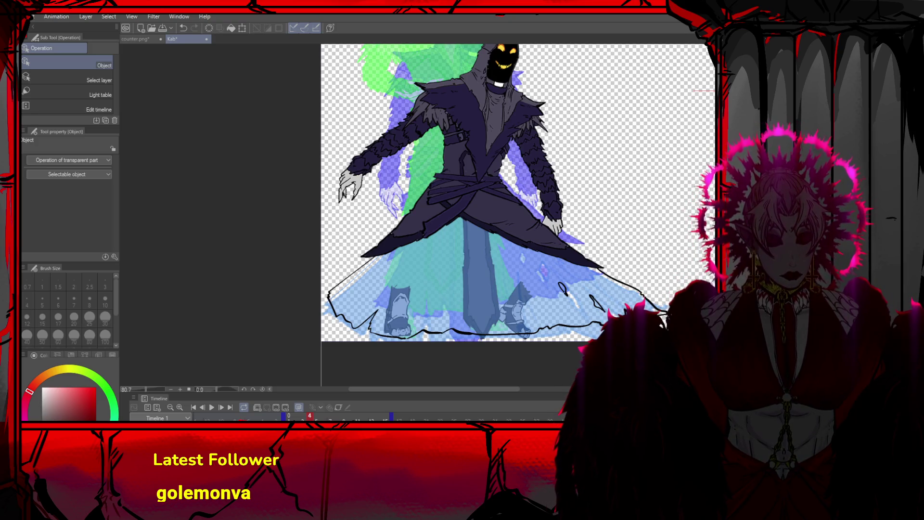
{"action": "key", "text": "ctrl+z"}
{"action": "key", "text": "ctrl+z"}
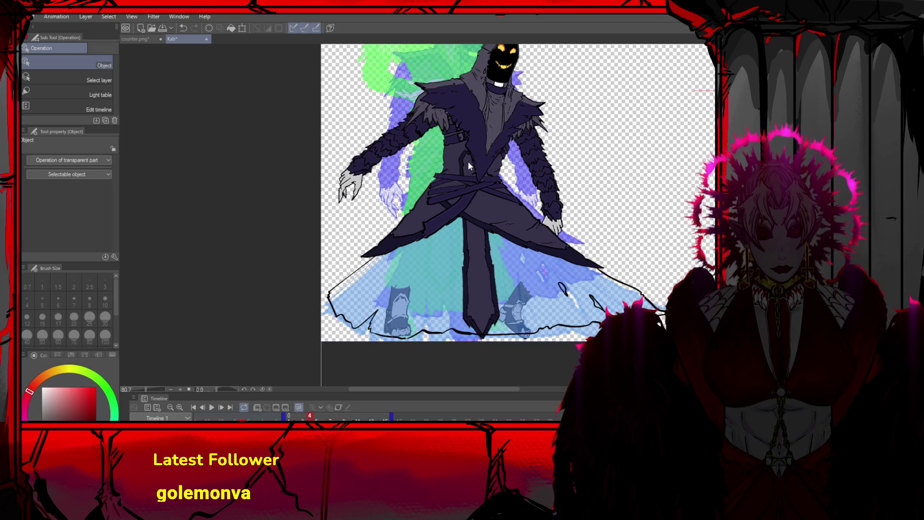
Scale the robe's central strip to 85% height so it ends at the hem line
{"action": "key", "text": "ctrl+t"}
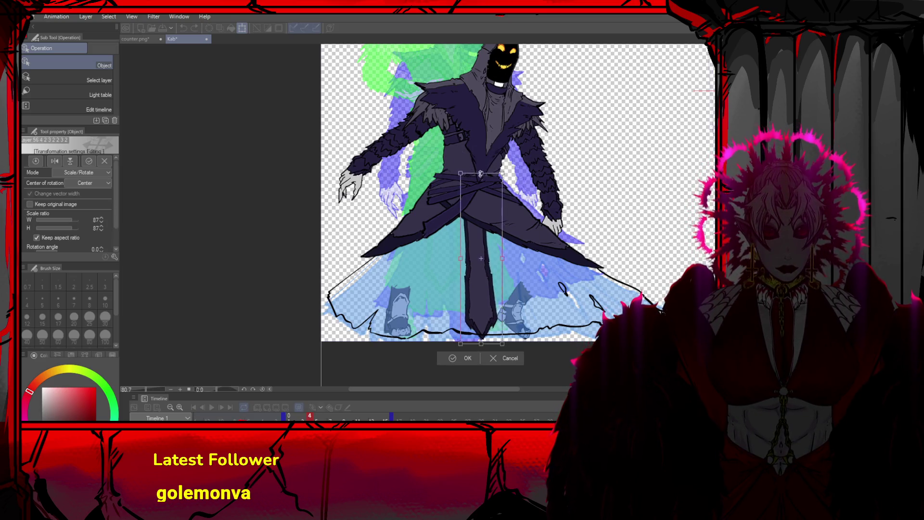
{"action": "left_click", "coordinate": [465, 358]}
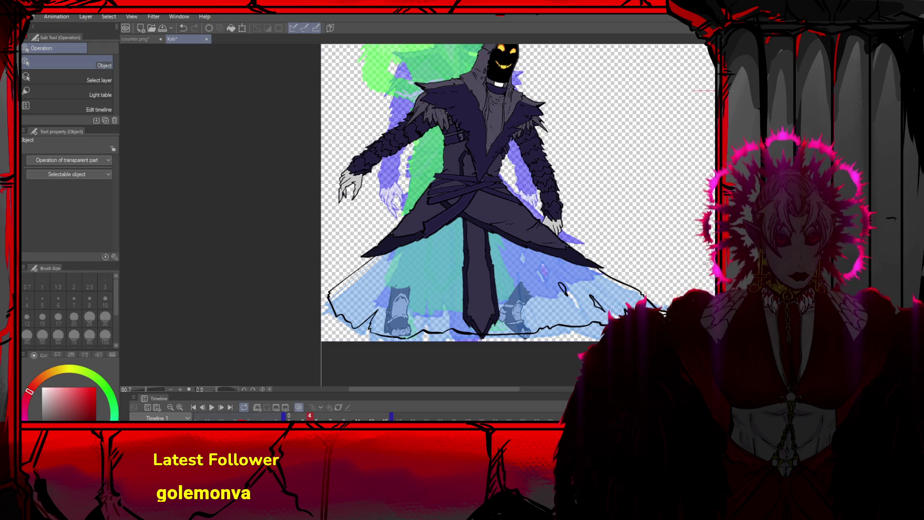
{"action": "key", "text": "ctrl+t"}
{"action": "left_click_drag", "start_coordinate": [483, 150], "coordinate": [479, 179]}
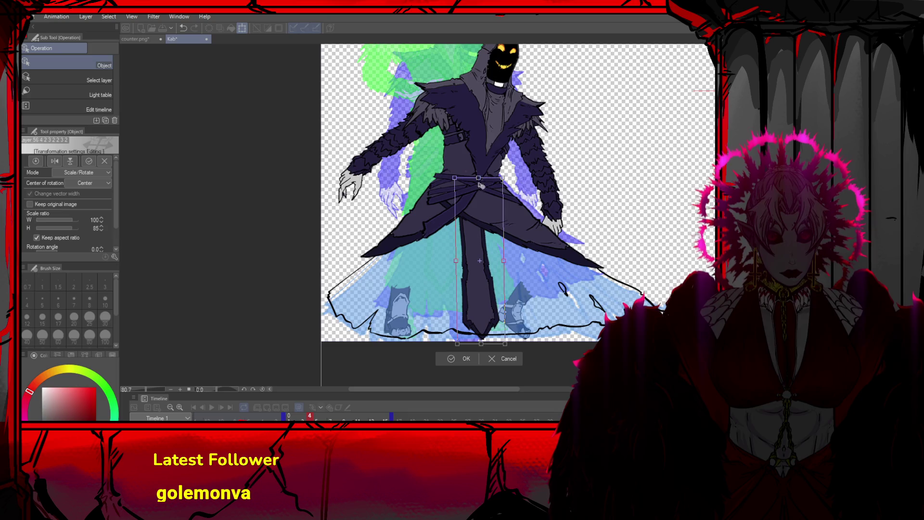
{"action": "left_click", "coordinate": [458, 358]}
{"action": "scroll", "coordinate": [504, 287], "scroll_direction": "down", "scroll_amount": 1}
{"action": "scroll", "coordinate": [478, 299], "scroll_direction": "up", "scroll_amount": 1}
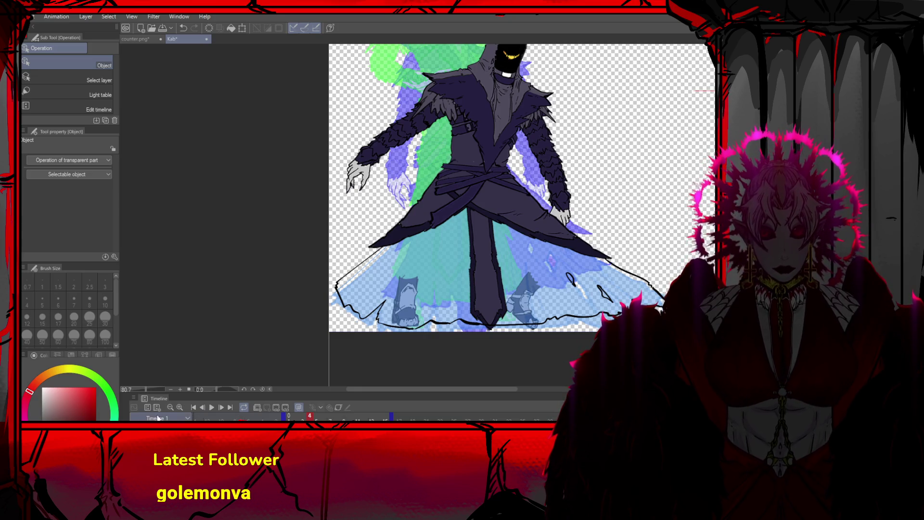
Sample the robe's dark purple from frame 3, then return to frame 4
{"action": "key", "text": "ctrl+Left"}
{"action": "left_click", "coordinate": [444, 265], "text": "alt"}
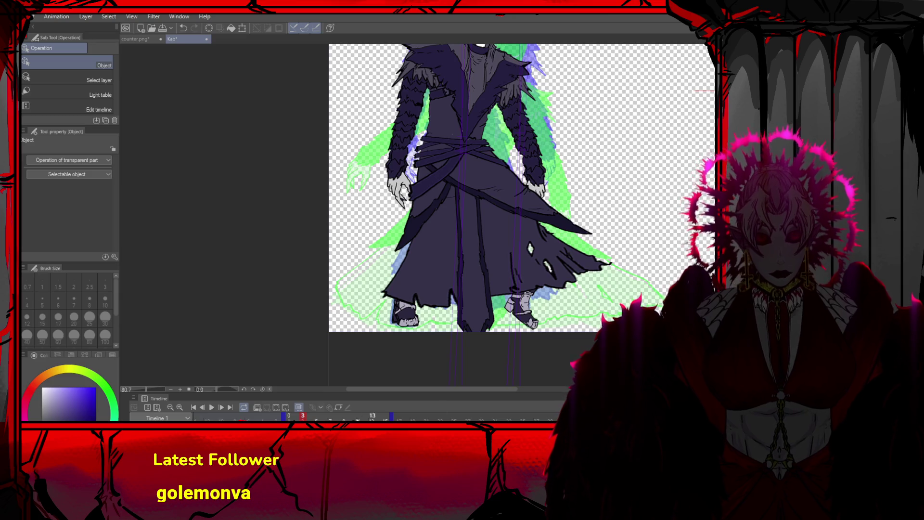
{"action": "left_click", "coordinate": [221, 407]}
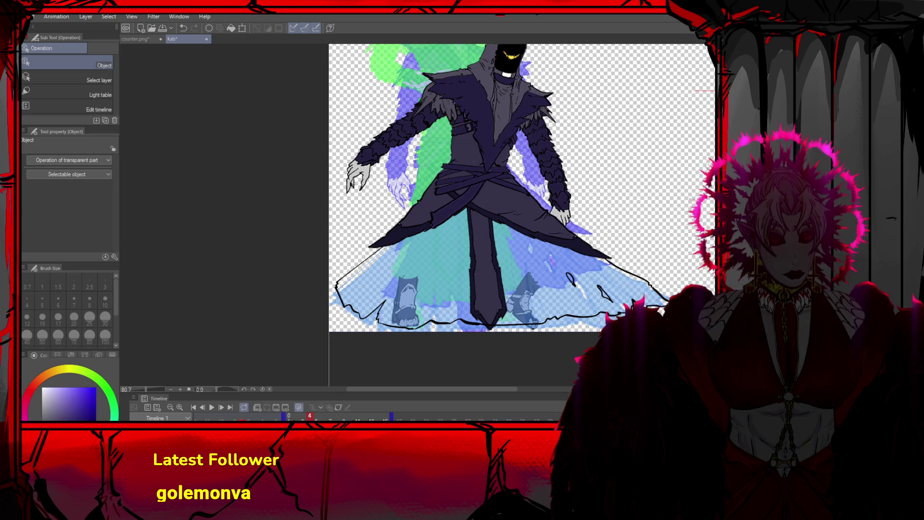
Cover the lower robe with a dark purple polygon, clearing the spill on both sides
{"action": "key", "text": "u"}
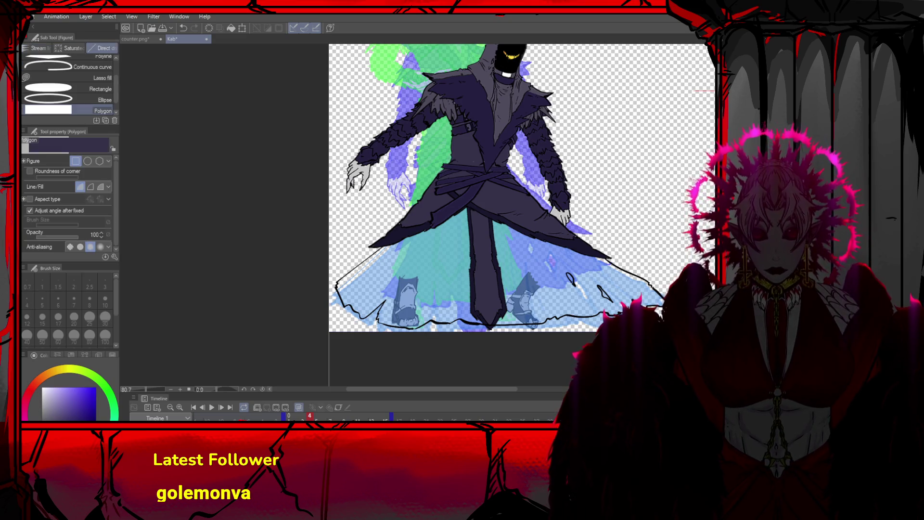
{"action": "double_click", "coordinate": [332, 337]}
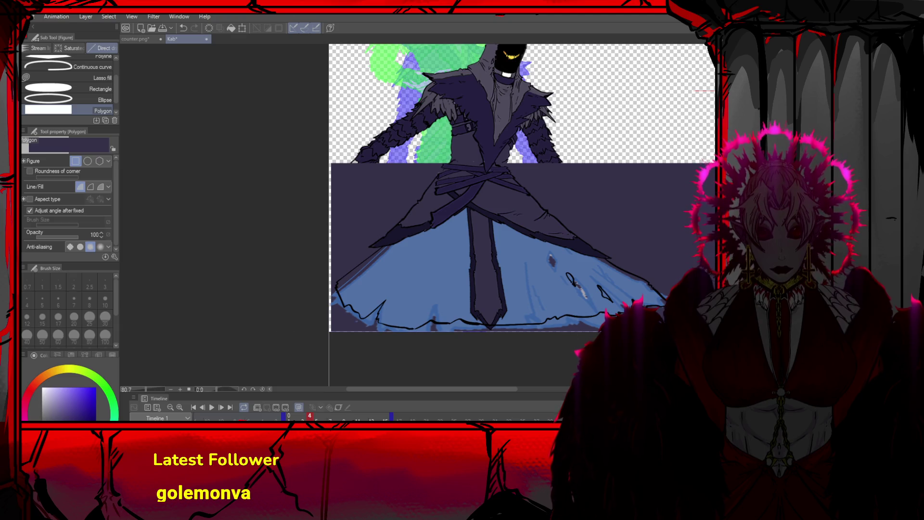
{"action": "key", "text": "ctrl+z"}
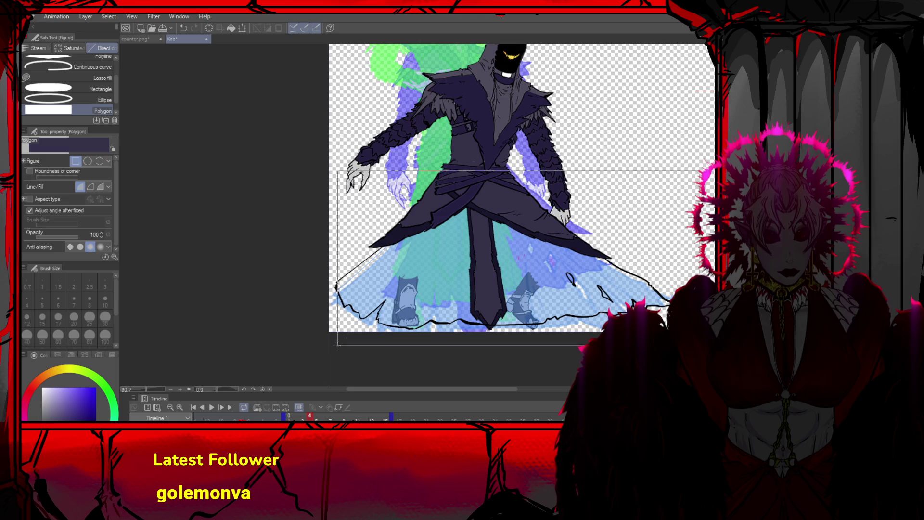
{"action": "double_click", "coordinate": [324, 350]}
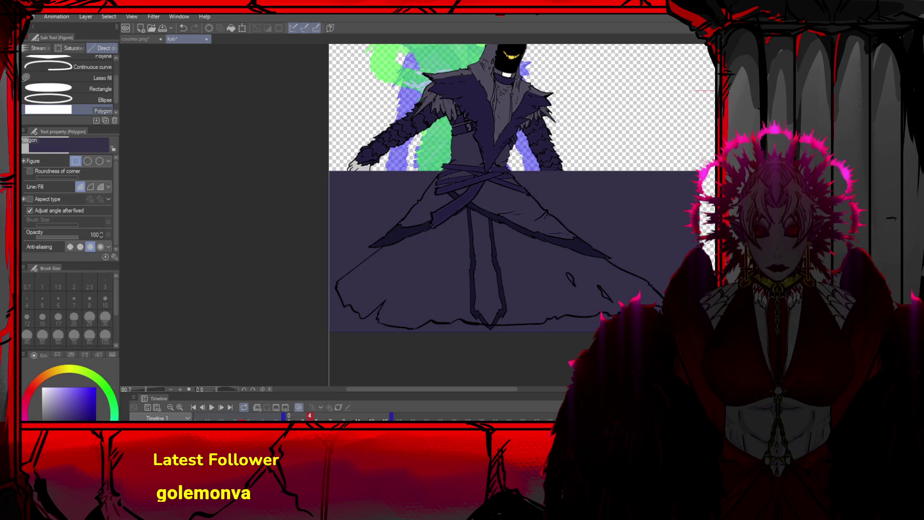
{"action": "key", "text": "g"}
{"action": "key", "text": "ctrl+z"}
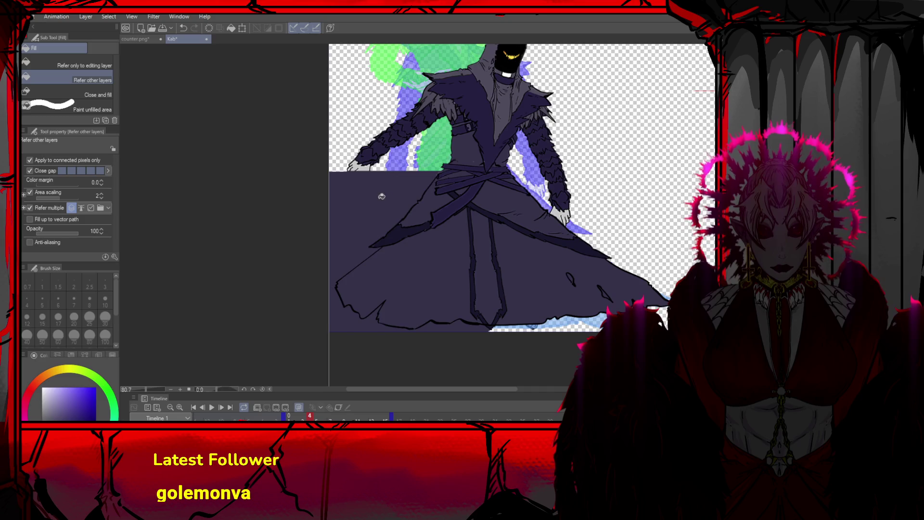
{"action": "key", "text": "ctrl+z"}
Fill the remaining small gap in the robe with dark purple
{"action": "scroll", "coordinate": [363, 193], "scroll_direction": "down", "scroll_amount": 2}
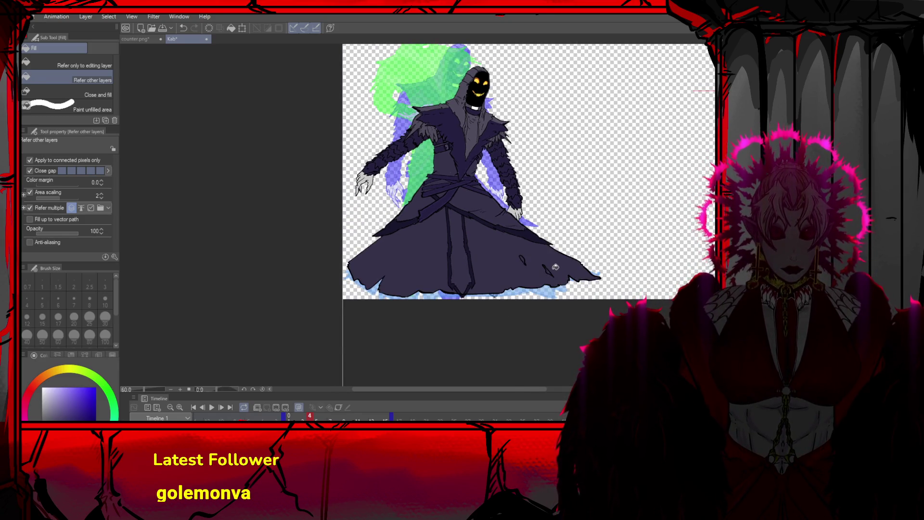
{"action": "left_click", "coordinate": [522, 259]}
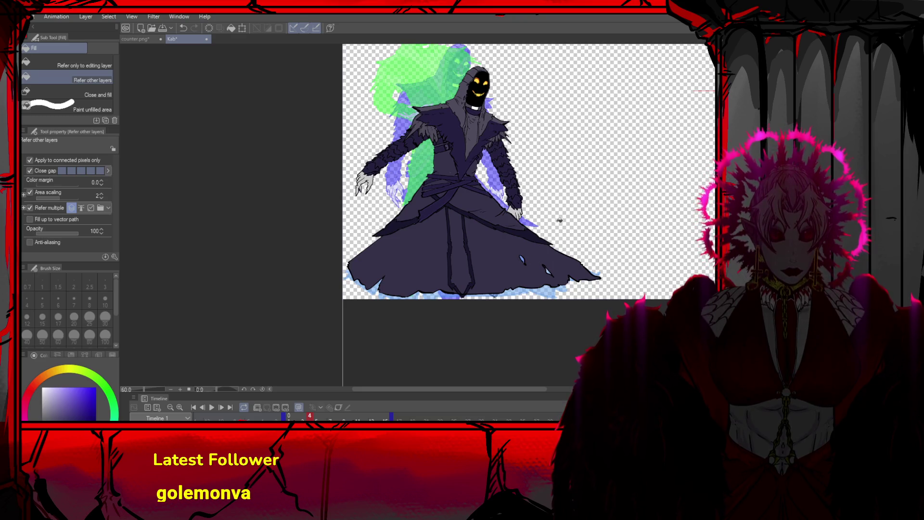
{"action": "scroll", "coordinate": [440, 188], "scroll_direction": "up", "scroll_amount": 3}
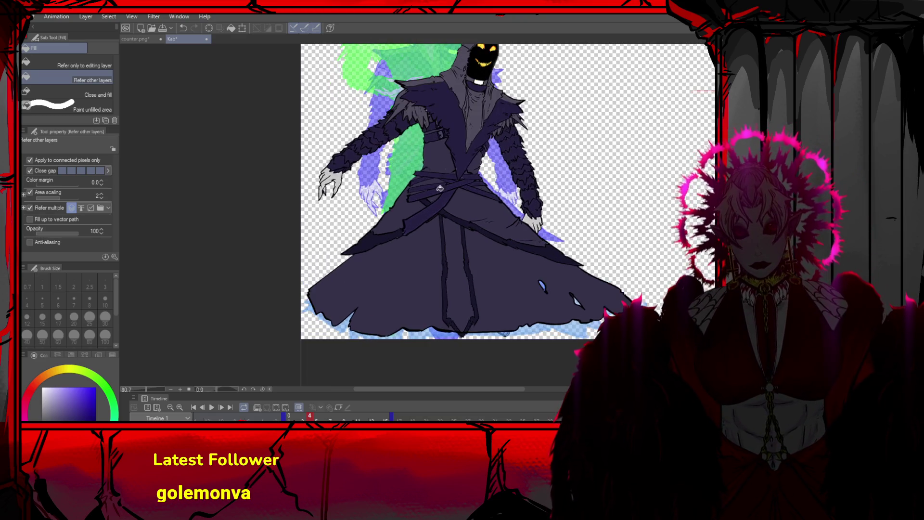
{"action": "key", "text": "o"}
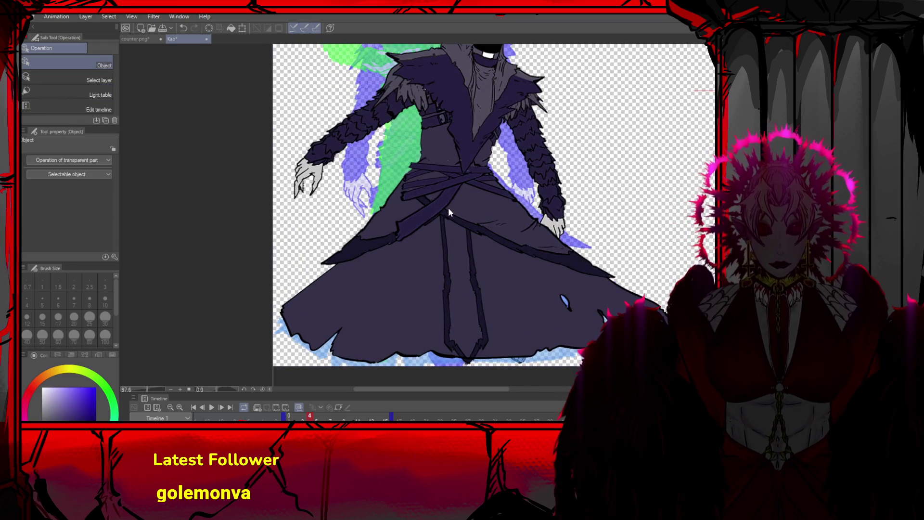
{"action": "left_click", "coordinate": [400, 235]}
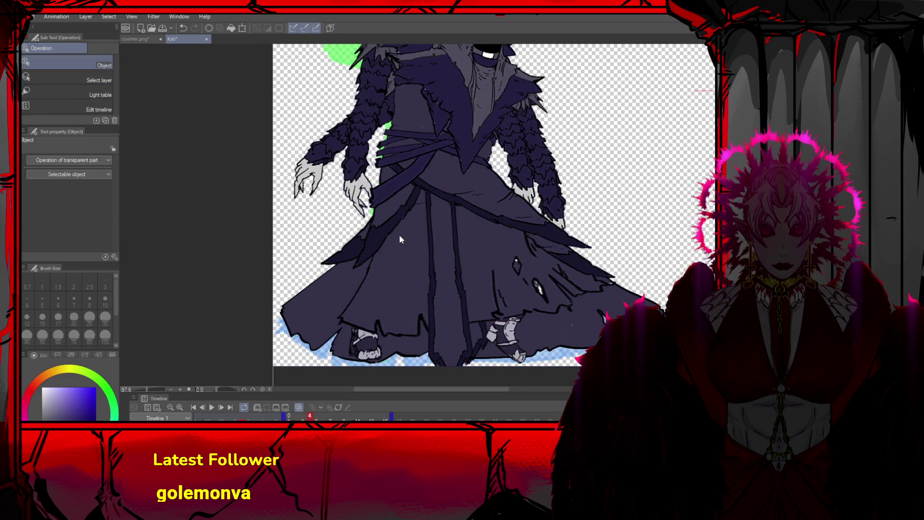
Enlarge the sash to 131% by 144% and tilt it 23.5° across the waist
{"action": "key", "text": "ctrl+z"}
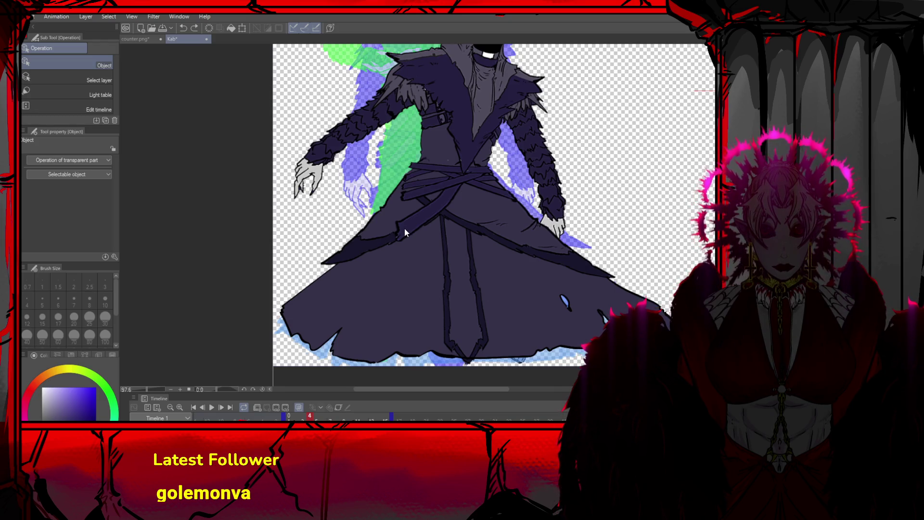
{"action": "left_click", "coordinate": [405, 229]}
{"action": "left_click_drag", "start_coordinate": [392, 242], "coordinate": [362, 225]}
{"action": "left_click_drag", "start_coordinate": [428, 206], "coordinate": [432, 195]}
{"action": "left_click_drag", "start_coordinate": [533, 237], "coordinate": [522, 279]}
{"action": "left_click_drag", "start_coordinate": [470, 152], "coordinate": [475, 154]}
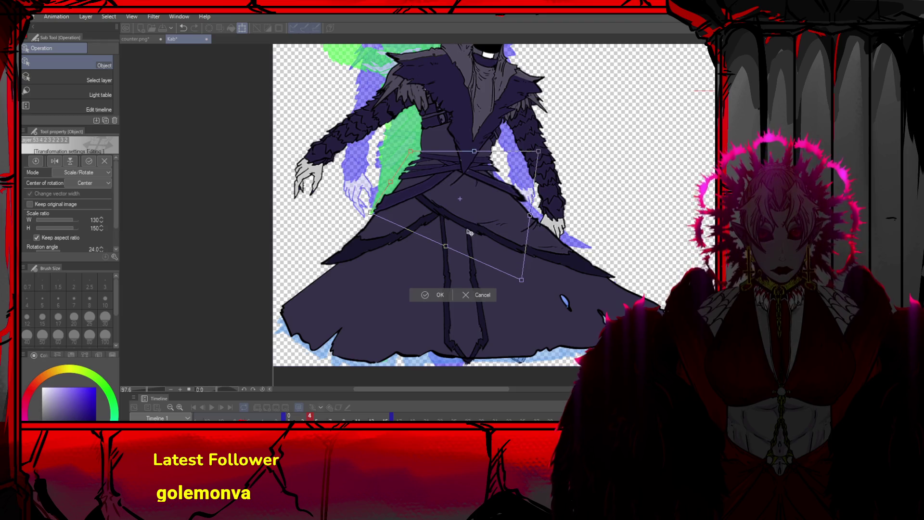
{"action": "mouse_move", "coordinate": [531, 217]}
{"action": "left_mouse_down"}
{"action": "mouse_move", "coordinate": [548, 241]}
{"action": "mouse_move", "coordinate": [572, 232]}
{"action": "mouse_move", "coordinate": [553, 162]}
{"action": "mouse_move", "coordinate": [533, 155]}
{"action": "left_mouse_up"}
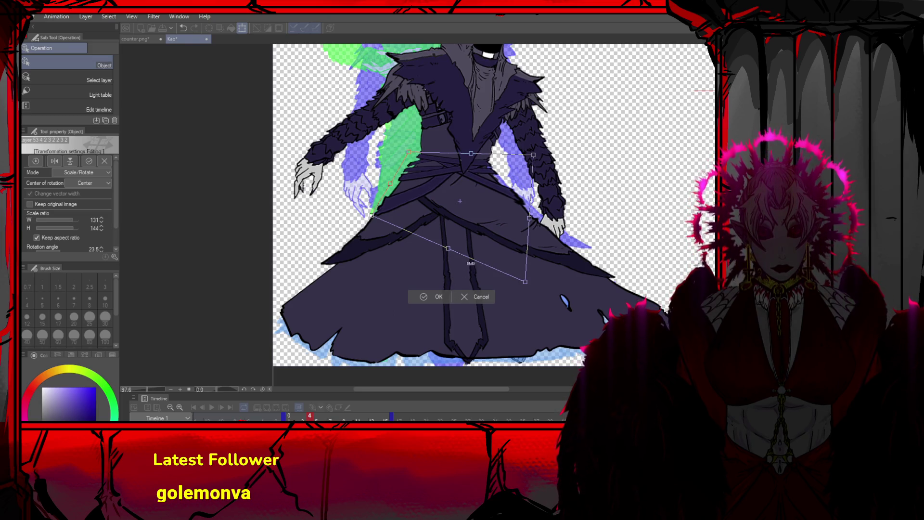
{"action": "left_click", "coordinate": [439, 296]}
Ink dark lines along the blue sash's bands and upper edge with DAMI Pen 2
{"action": "scroll", "coordinate": [435, 175], "scroll_direction": "up", "scroll_amount": 3}
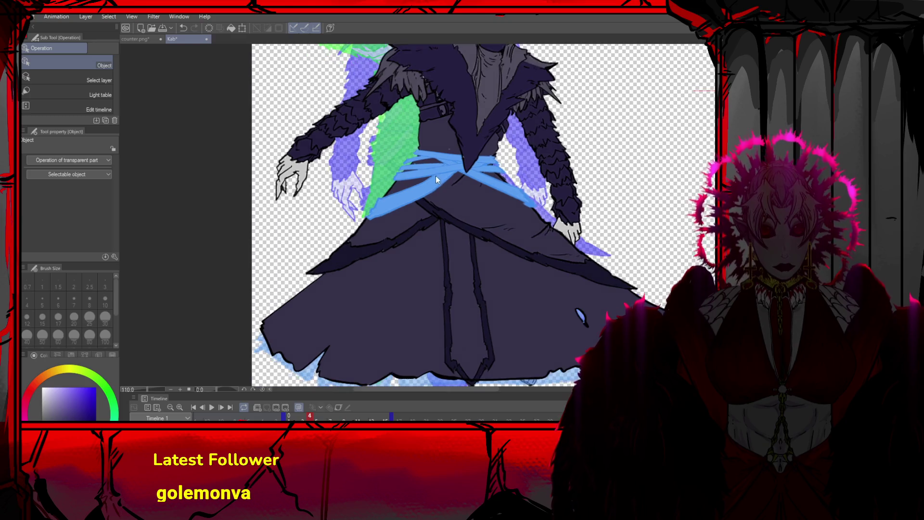
{"action": "key", "text": "p"}
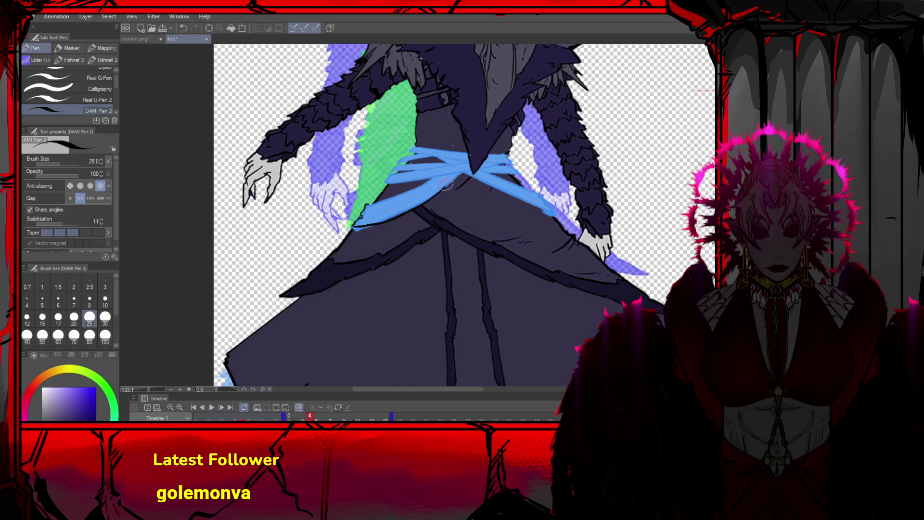
{"action": "left_click_drag", "start_coordinate": [367, 205], "coordinate": [470, 170]}
{"action": "left_click_drag", "start_coordinate": [411, 171], "coordinate": [513, 160]}
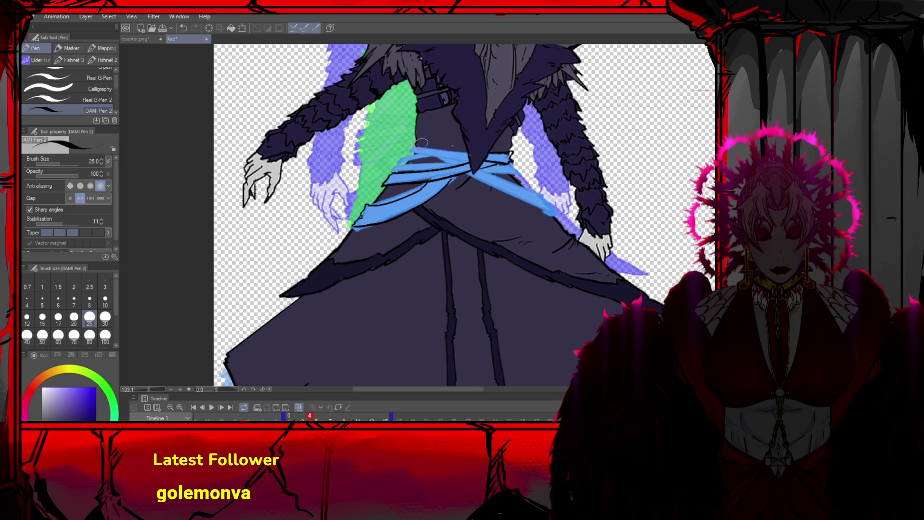
{"action": "left_click_drag", "start_coordinate": [421, 144], "coordinate": [468, 150]}
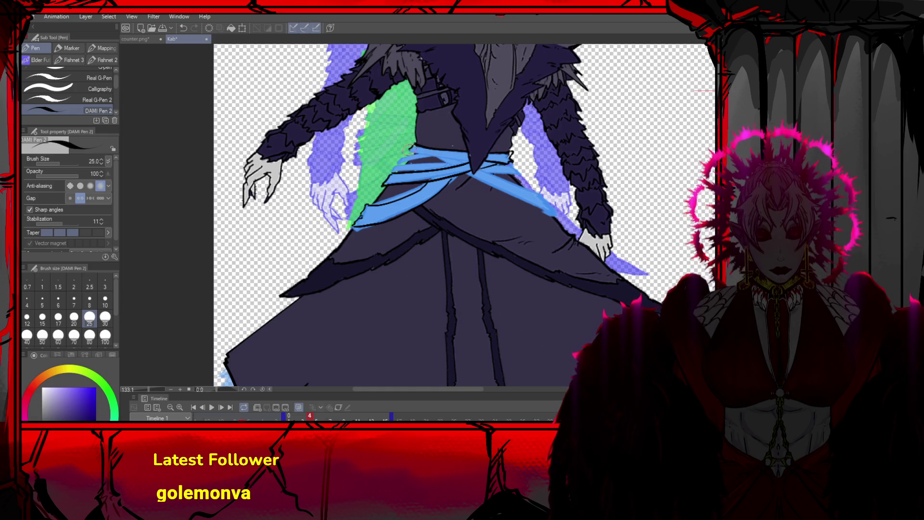
{"action": "left_click_drag", "start_coordinate": [408, 155], "coordinate": [475, 162]}
{"action": "key", "text": "ctrl+z"}
{"action": "mouse_move", "coordinate": [407, 144]}
{"action": "left_mouse_down"}
{"action": "mouse_move", "coordinate": [472, 159]}
{"action": "mouse_move", "coordinate": [408, 162]}
{"action": "left_mouse_up"}
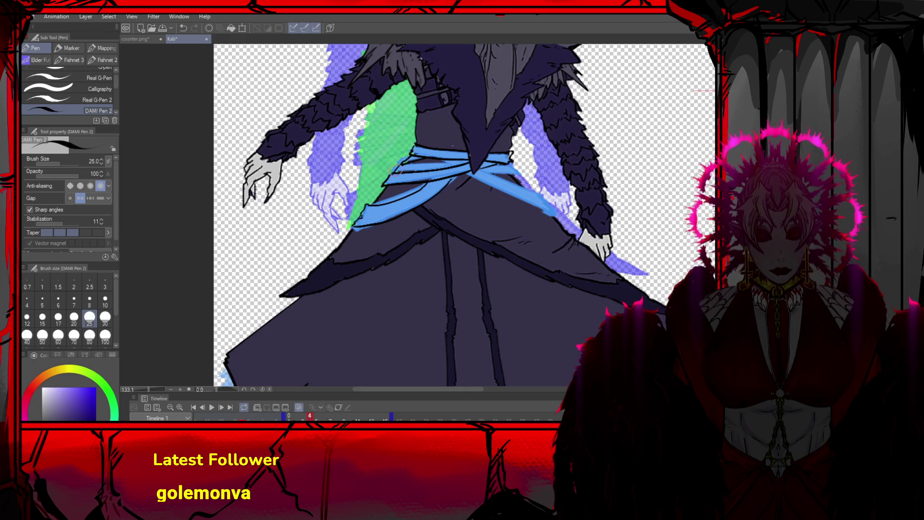
{"action": "mouse_move", "coordinate": [417, 163]}
{"action": "left_mouse_down"}
{"action": "mouse_move", "coordinate": [443, 161]}
{"action": "mouse_move", "coordinate": [437, 167]}
{"action": "left_mouse_up"}
{"action": "key", "text": "ctrl+z"}
{"action": "key", "text": "ctrl+z"}
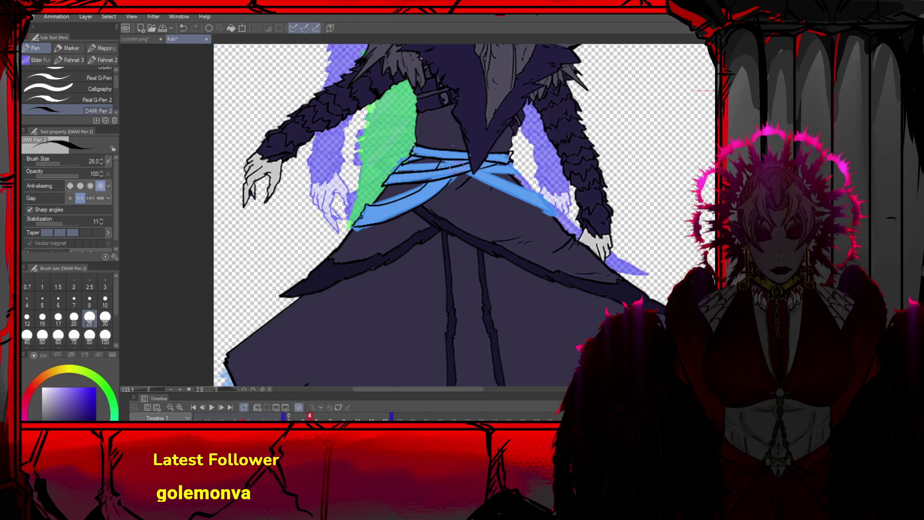
{"action": "key", "text": "ctrl+z"}
Rework the ink line along the sash's right side, then remove the light-blue sash colour
{"action": "left_click_drag", "start_coordinate": [457, 161], "coordinate": [450, 182]}
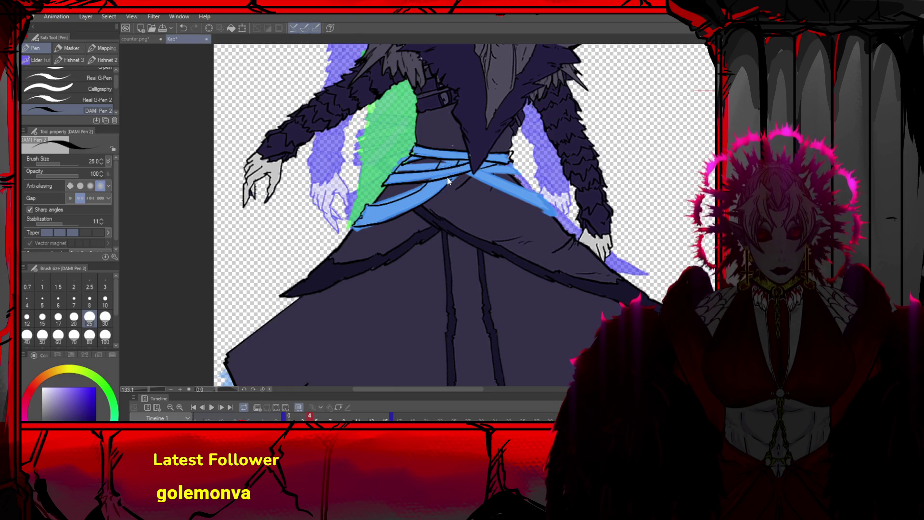
{"action": "key", "text": "ctrl+z"}
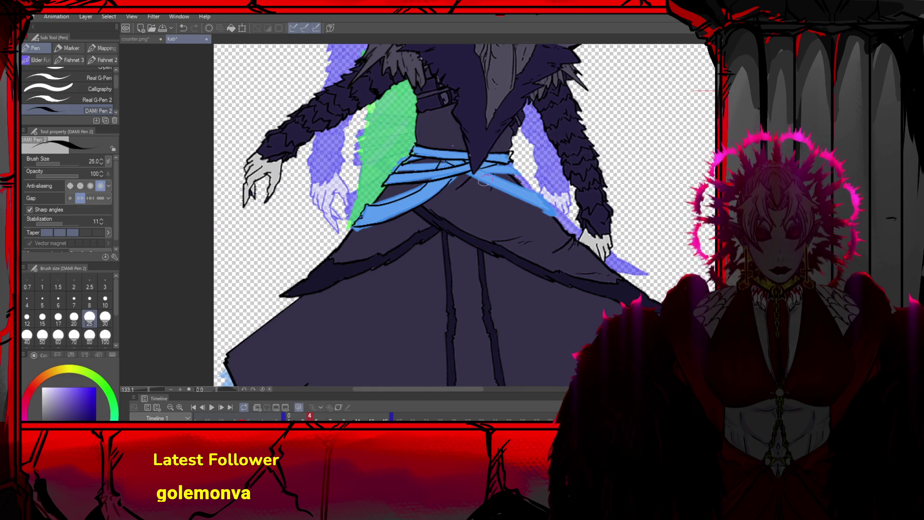
{"action": "left_click_drag", "start_coordinate": [476, 180], "coordinate": [509, 200]}
{"action": "key", "text": "ctrl+z"}
{"action": "left_click_drag", "start_coordinate": [469, 177], "coordinate": [536, 204]}
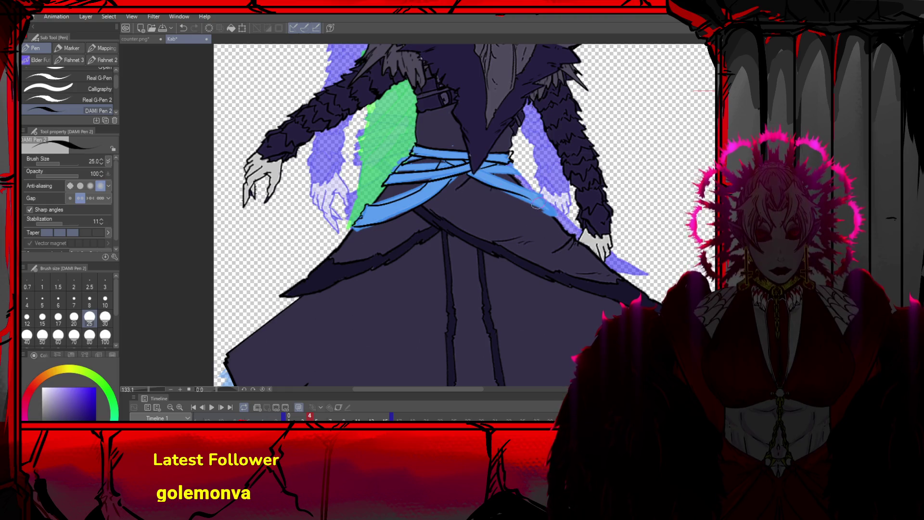
{"action": "key", "text": "ctrl+z"}
{"action": "left_click_drag", "start_coordinate": [476, 181], "coordinate": [546, 215]}
{"action": "key", "text": "ctrl+z"}
{"action": "left_click_drag", "start_coordinate": [469, 171], "coordinate": [543, 208]}
{"action": "key", "text": "ctrl+z"}
{"action": "left_click_drag", "start_coordinate": [464, 173], "coordinate": [542, 208]}
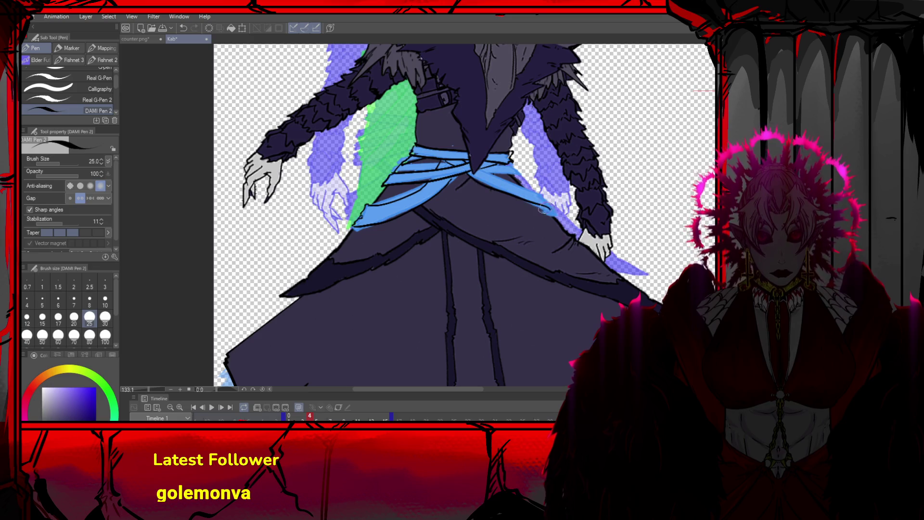
{"action": "mouse_move", "coordinate": [486, 171]}
{"action": "left_mouse_down"}
{"action": "mouse_move", "coordinate": [534, 190]}
{"action": "mouse_move", "coordinate": [545, 206]}
{"action": "left_mouse_up"}
{"action": "key", "text": "ctrl+z"}
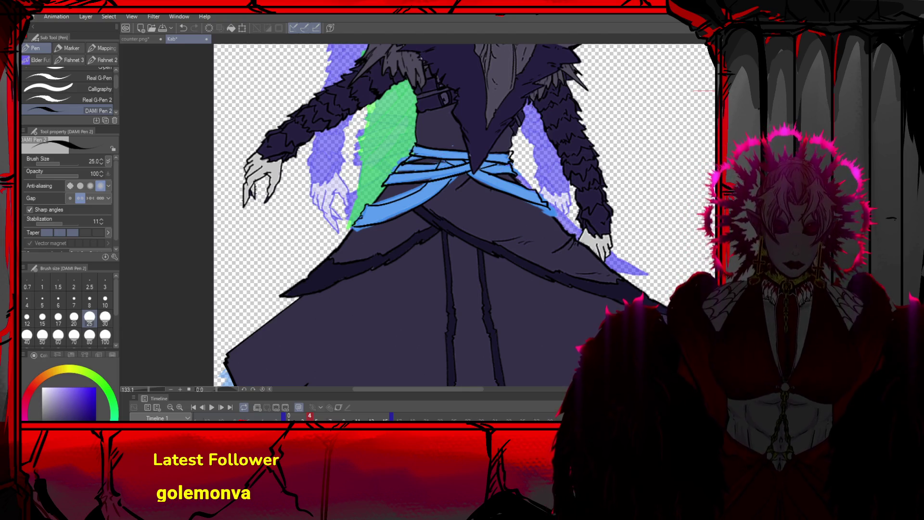
{"action": "scroll", "coordinate": [567, 76], "scroll_direction": "down", "scroll_amount": 3}
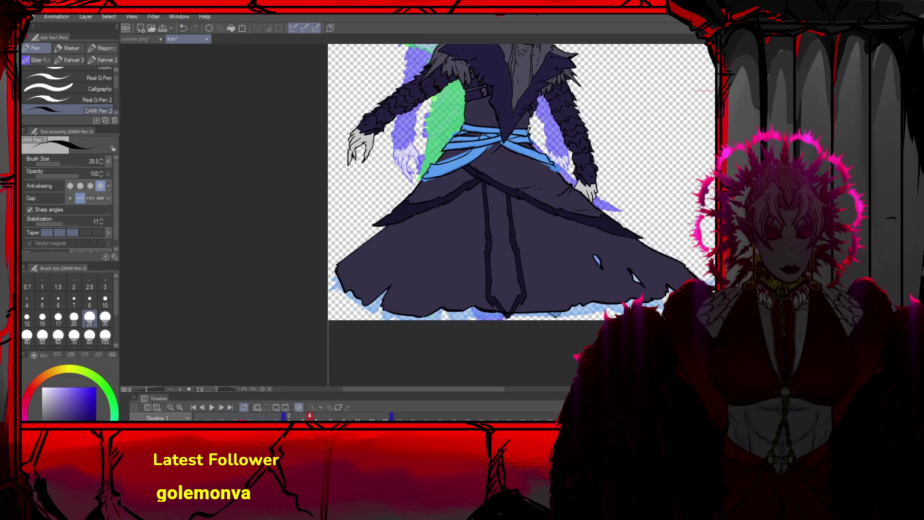
{"action": "key", "text": "ctrl+z"}
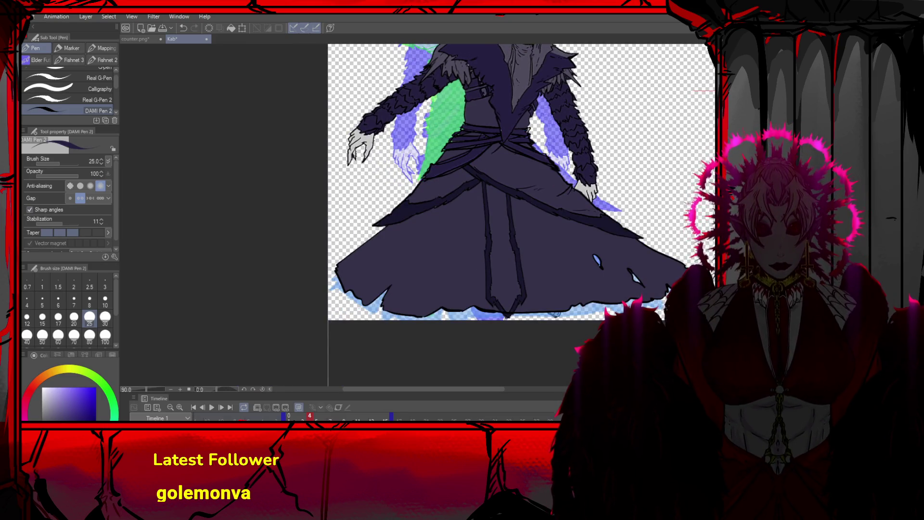
Fill the waist around the sash dark purple with two polygons
{"action": "key", "text": "u"}
{"action": "mouse_move", "coordinate": [401, 120]}
{"action": "left_mouse_down"}
{"action": "mouse_move", "coordinate": [523, 185]}
{"action": "mouse_move", "coordinate": [569, 190]}
{"action": "left_mouse_up"}
{"action": "key", "text": "ctrl+z"}
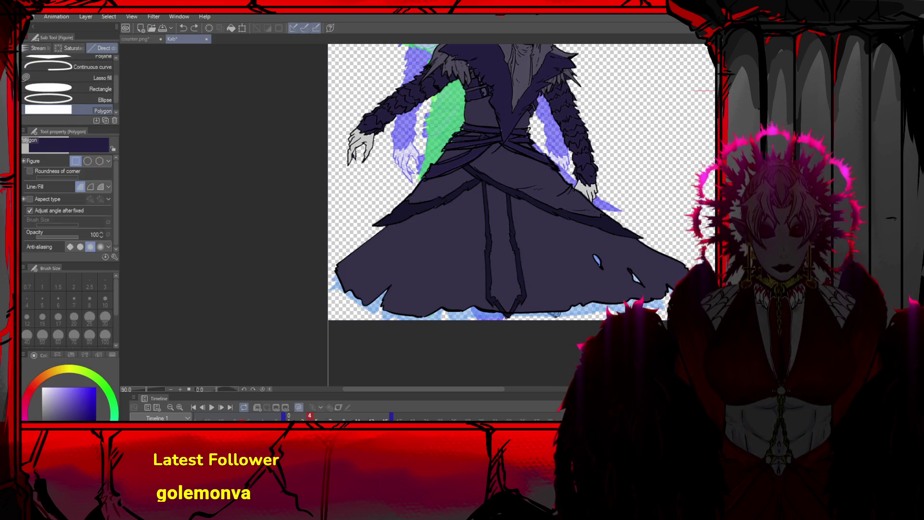
{"action": "left_click", "coordinate": [465, 125]}
{"action": "left_click", "coordinate": [576, 127]}
{"action": "left_click", "coordinate": [575, 181]}
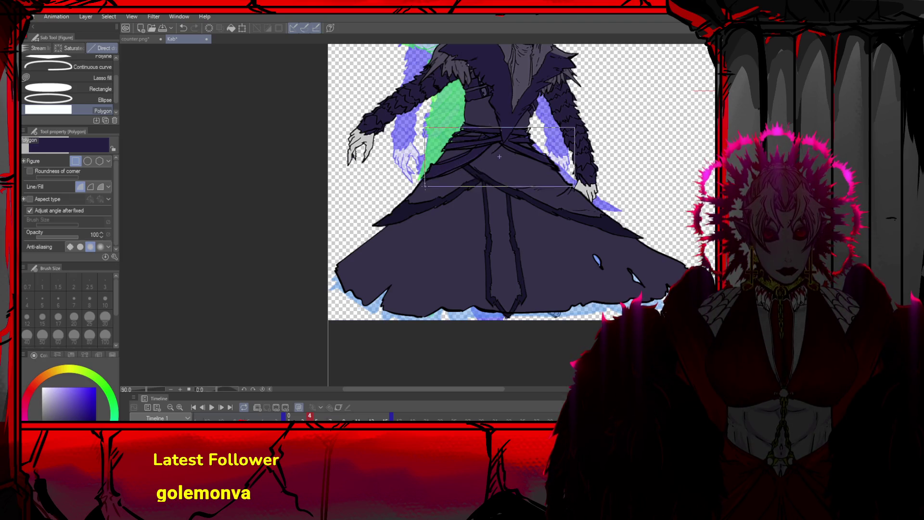
{"action": "double_click", "coordinate": [424, 188]}
{"action": "left_click", "coordinate": [433, 105]}
{"action": "left_click", "coordinate": [546, 105]}
{"action": "double_click", "coordinate": [546, 157]}
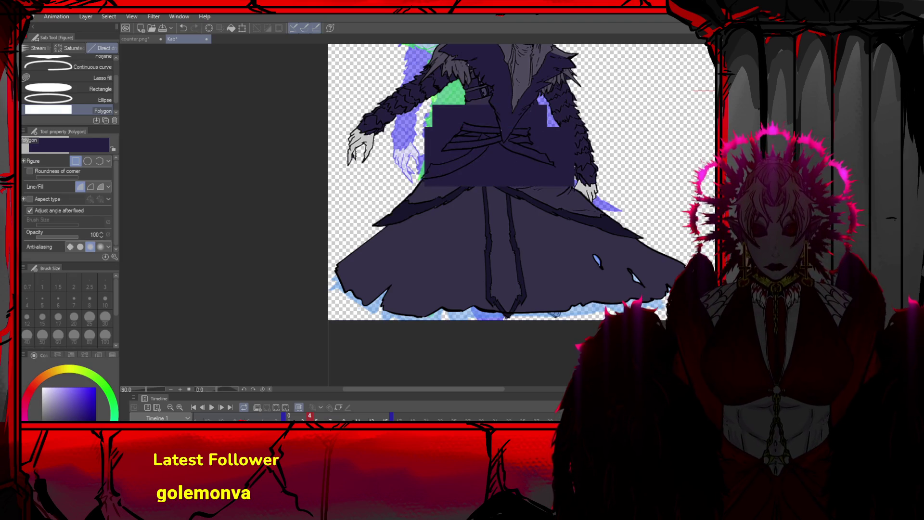
{"action": "key", "text": "g"}
{"action": "key", "text": "ctrl+z"}
{"action": "key", "text": "ctrl+z"}
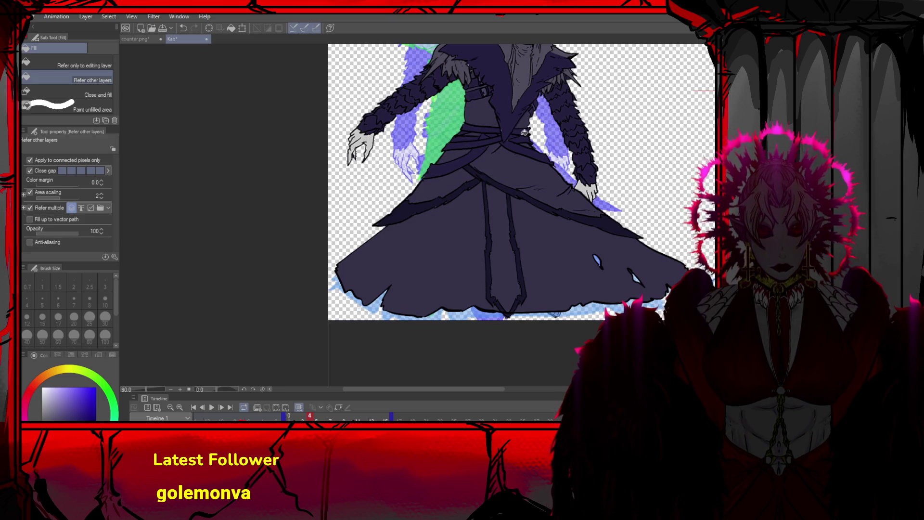
{"action": "scroll", "coordinate": [577, 144], "scroll_direction": "down", "scroll_amount": 2}
{"action": "scroll", "coordinate": [580, 143], "scroll_direction": "down", "scroll_amount": 2}
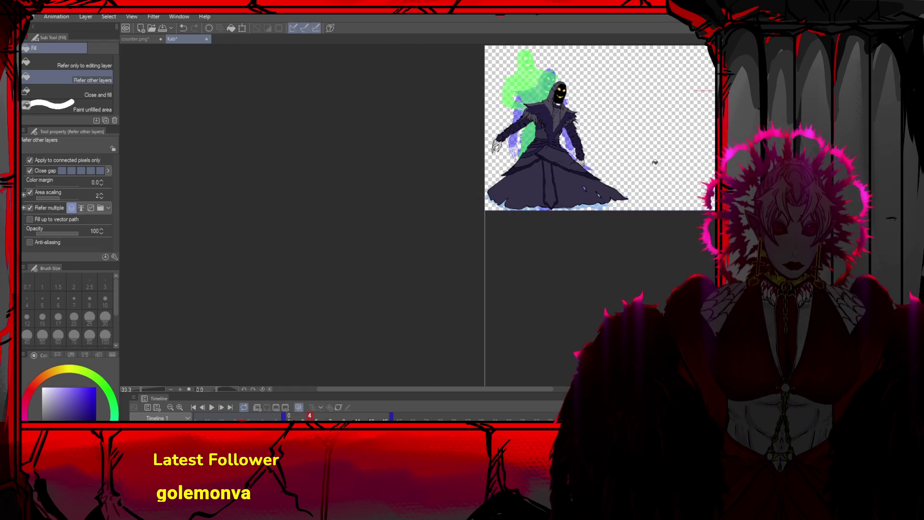
{"action": "scroll", "coordinate": [655, 158], "scroll_direction": "up", "scroll_amount": 2}
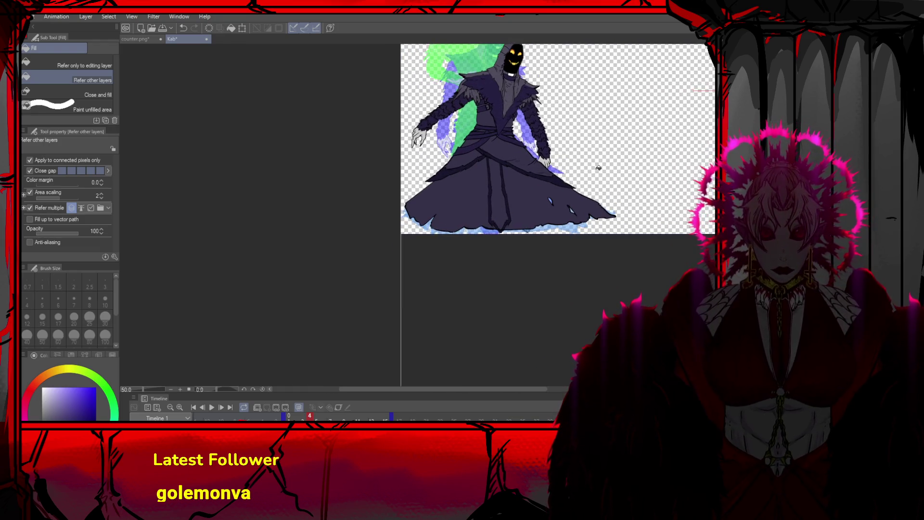
{"action": "scroll", "coordinate": [656, 165], "scroll_direction": "up", "scroll_amount": 3}
{"action": "scroll", "coordinate": [595, 174], "scroll_direction": "down", "scroll_amount": 1}
{"action": "scroll", "coordinate": [592, 169], "scroll_direction": "down", "scroll_amount": 2}
{"action": "scroll", "coordinate": [587, 158], "scroll_direction": "up", "scroll_amount": 1}
{"action": "scroll", "coordinate": [582, 149], "scroll_direction": "down", "scroll_amount": 2}
{"action": "scroll", "coordinate": [578, 144], "scroll_direction": "down", "scroll_amount": 1}
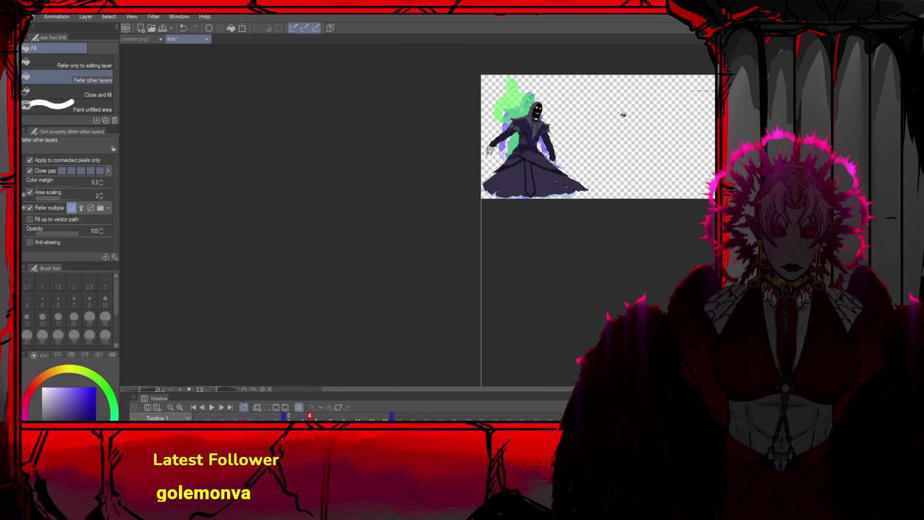
{"action": "scroll", "coordinate": [563, 148], "scroll_direction": "up", "scroll_amount": 1}
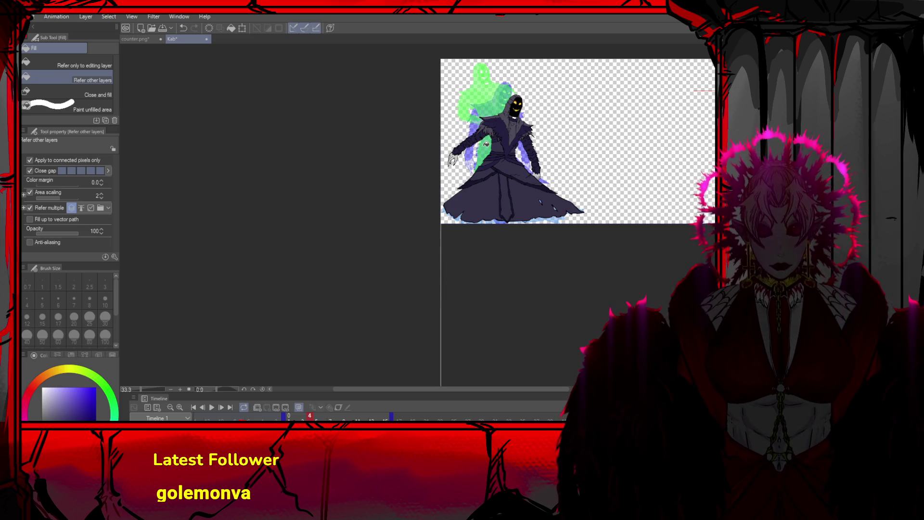
{"action": "scroll", "coordinate": [486, 144], "scroll_direction": "up", "scroll_amount": 3}
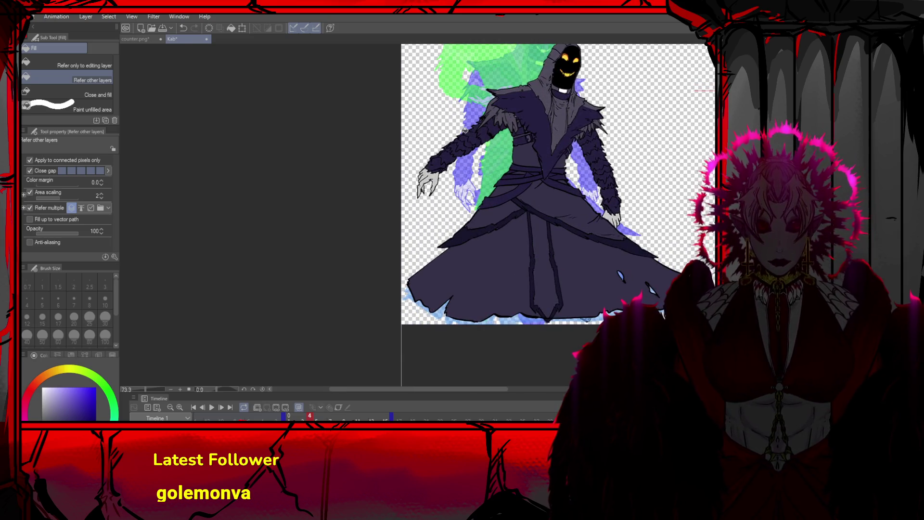
{"action": "key", "text": "m"}
Rotate the left arm about -58.7° so it hangs down beside the robe
{"action": "mouse_move", "coordinate": [407, 126]}
{"action": "left_mouse_down"}
{"action": "mouse_move", "coordinate": [462, 210]}
{"action": "mouse_move", "coordinate": [469, 207]}
{"action": "left_mouse_up"}
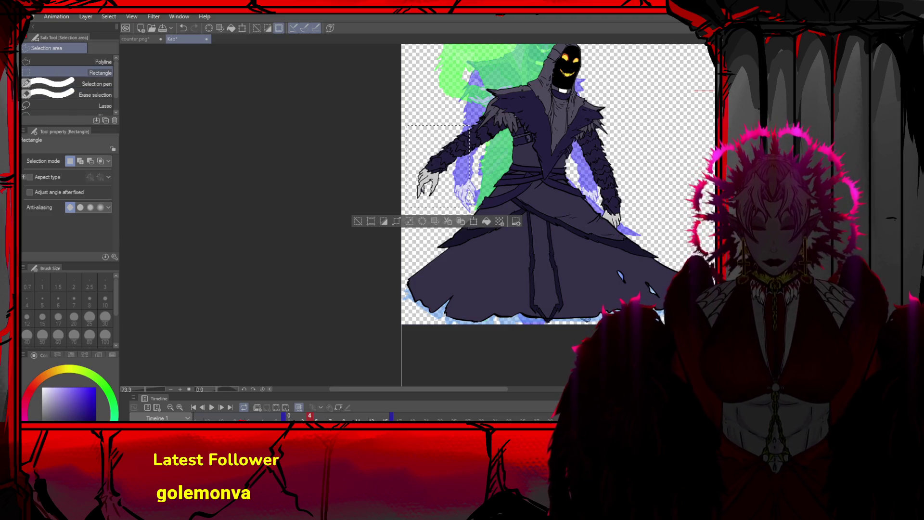
{"action": "key", "text": "ctrl+t"}
{"action": "mouse_move", "coordinate": [594, 159]}
{"action": "left_mouse_down"}
{"action": "mouse_move", "coordinate": [587, 119]}
{"action": "mouse_move", "coordinate": [394, 156]}
{"action": "mouse_move", "coordinate": [414, 173]}
{"action": "mouse_move", "coordinate": [491, 184]}
{"action": "left_mouse_up"}
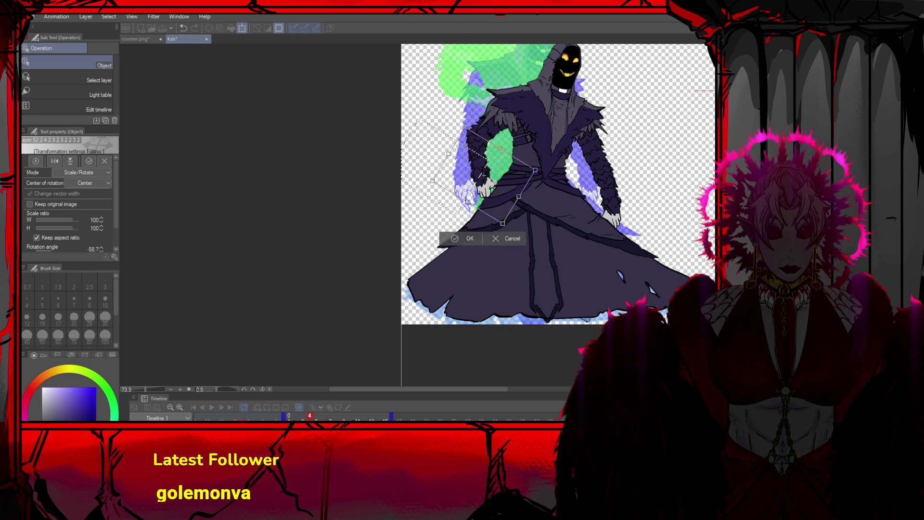
{"action": "left_click", "coordinate": [457, 241]}
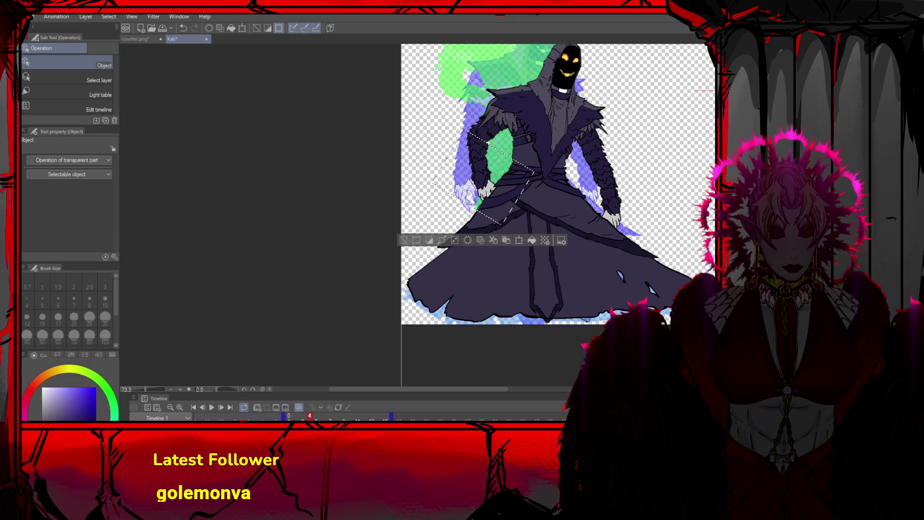
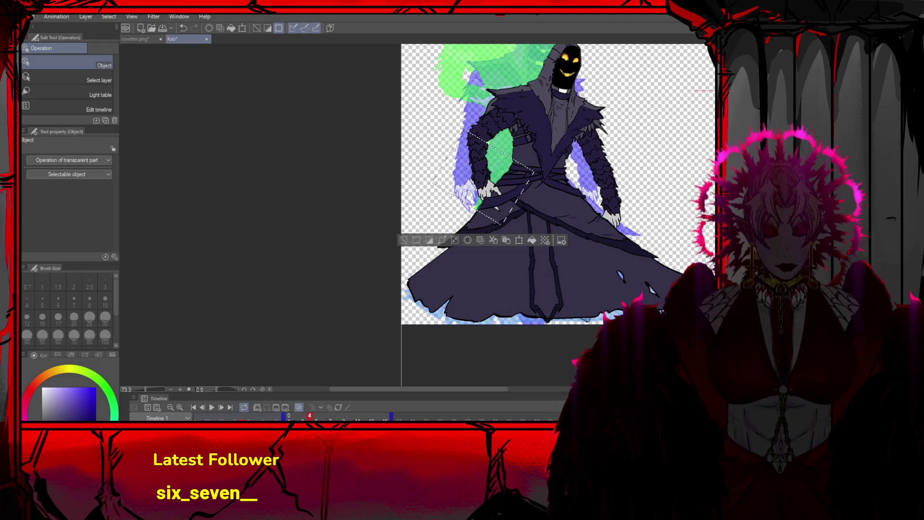
Box-select the hand on the right of frame 4, rotate it about 44.6° and slide it left over the robe
{"action": "left_click", "coordinate": [403, 240]}
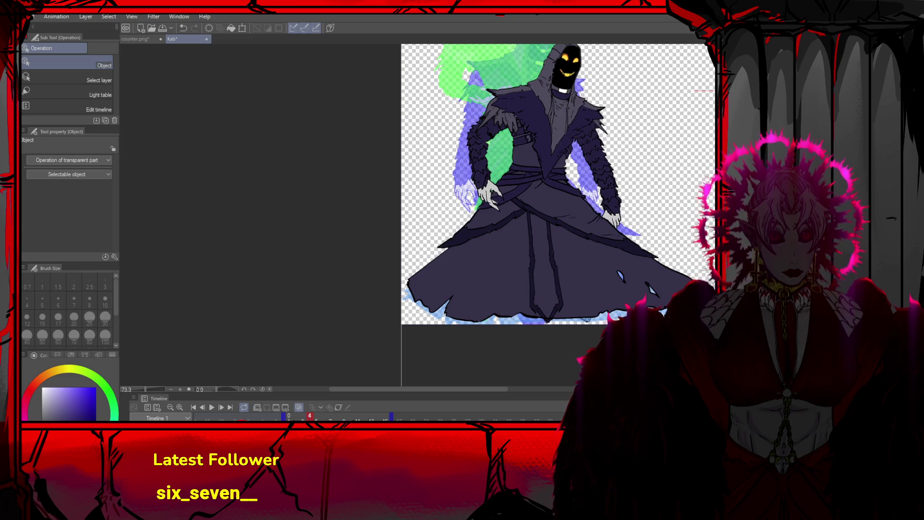
{"action": "key", "text": "ctrl+z"}
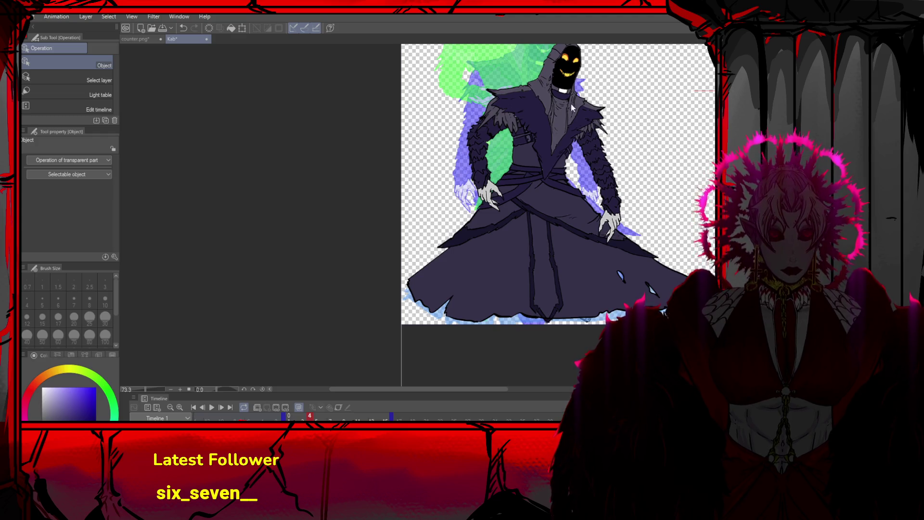
{"action": "scroll", "coordinate": [571, 103], "scroll_direction": "up", "scroll_amount": 2}
{"action": "key", "text": "m"}
{"action": "mouse_move", "coordinate": [688, 170]}
{"action": "left_mouse_down"}
{"action": "mouse_move", "coordinate": [602, 200]}
{"action": "mouse_move", "coordinate": [583, 298]}
{"action": "left_mouse_up"}
{"action": "key", "text": "ctrl+t"}
{"action": "left_click_drag", "start_coordinate": [696, 202], "coordinate": [700, 253]}
{"action": "left_click_drag", "start_coordinate": [652, 224], "coordinate": [596, 230]}
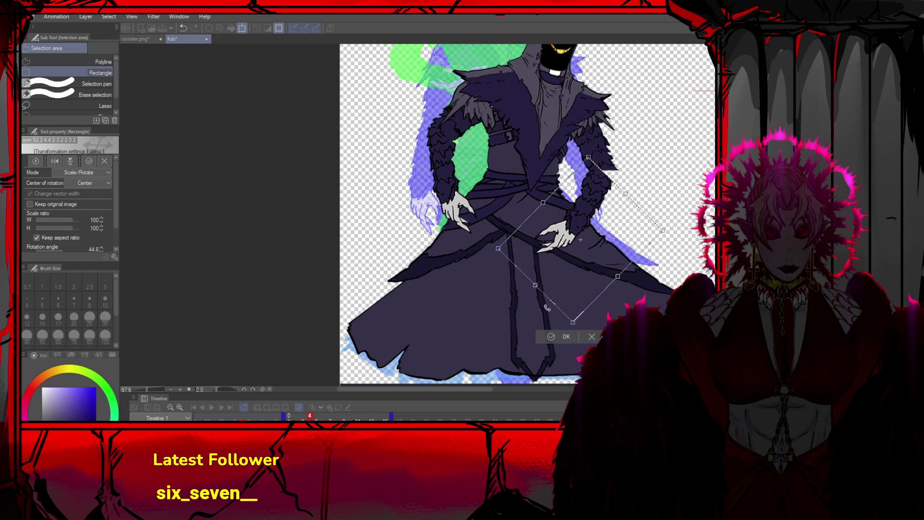
Commit the rotated hand, play the animation and turn on looping playback
{"action": "key", "text": "Return"}
{"action": "scroll", "coordinate": [499, 192], "scroll_direction": "down", "scroll_amount": 2}
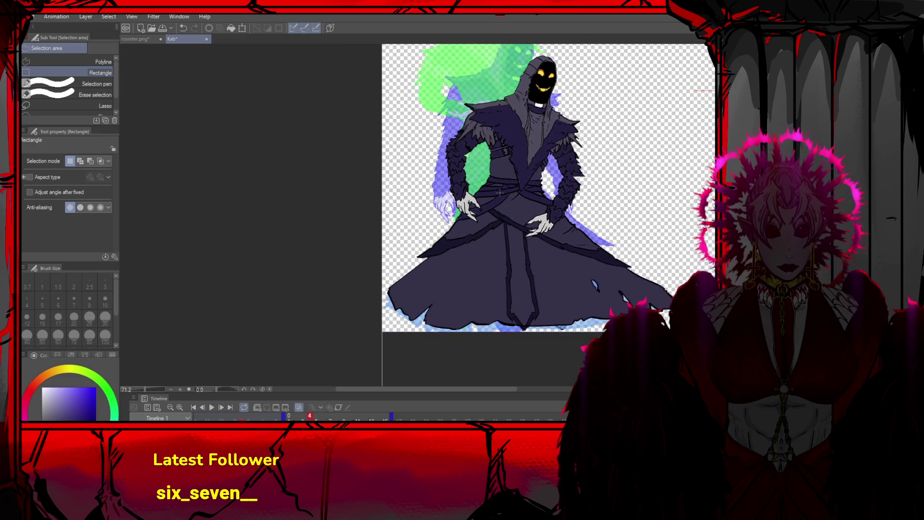
{"action": "key", "text": "p"}
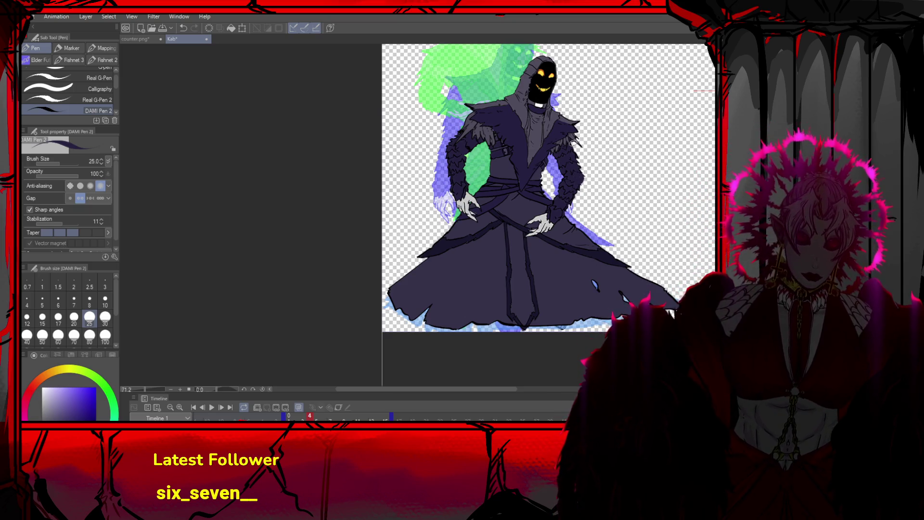
{"action": "scroll", "coordinate": [572, 192], "scroll_direction": "down", "scroll_amount": 2}
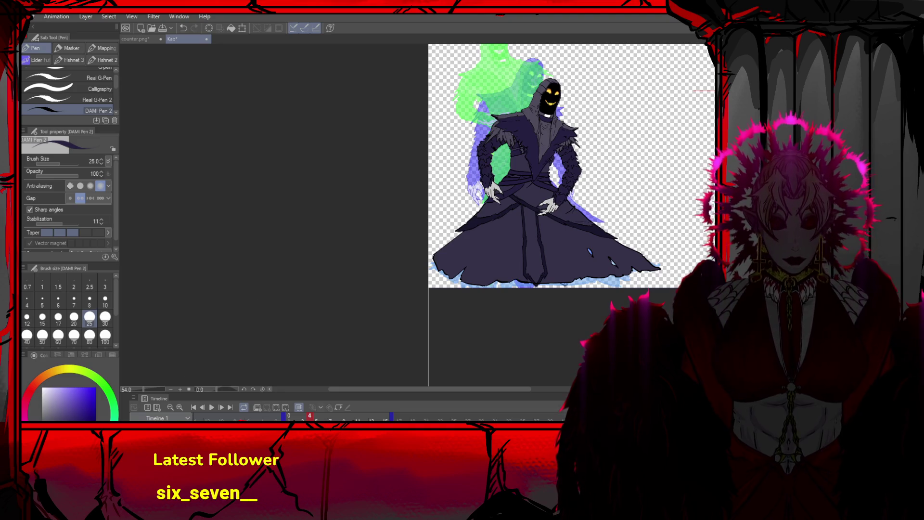
{"action": "left_click", "coordinate": [208, 407]}
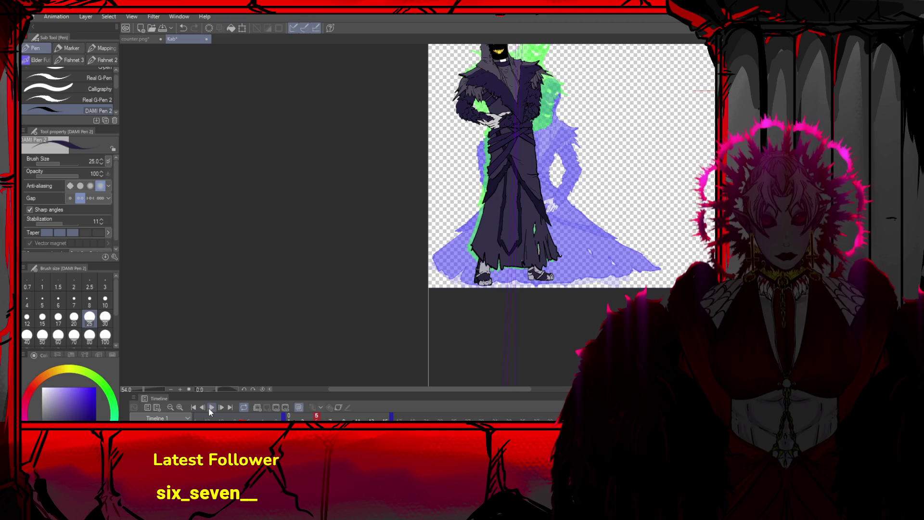
{"action": "left_click", "coordinate": [203, 407]}
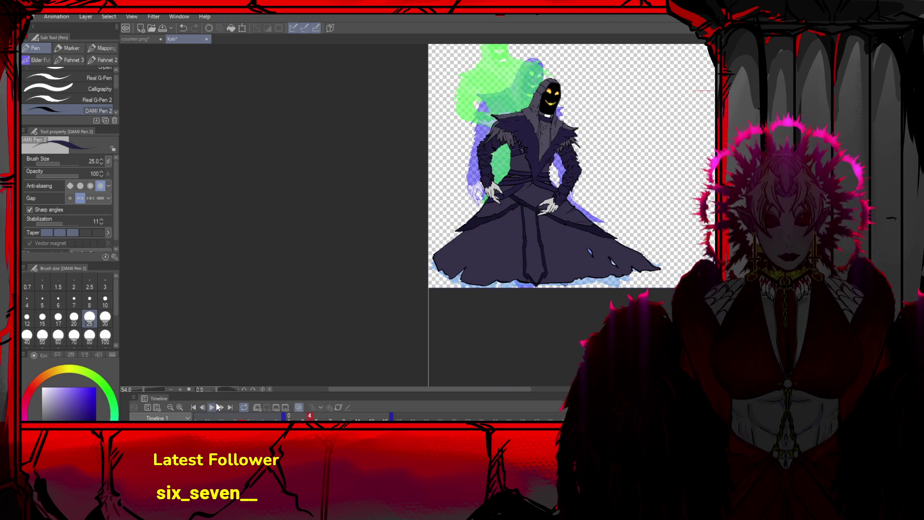
{"action": "left_click", "coordinate": [243, 407]}
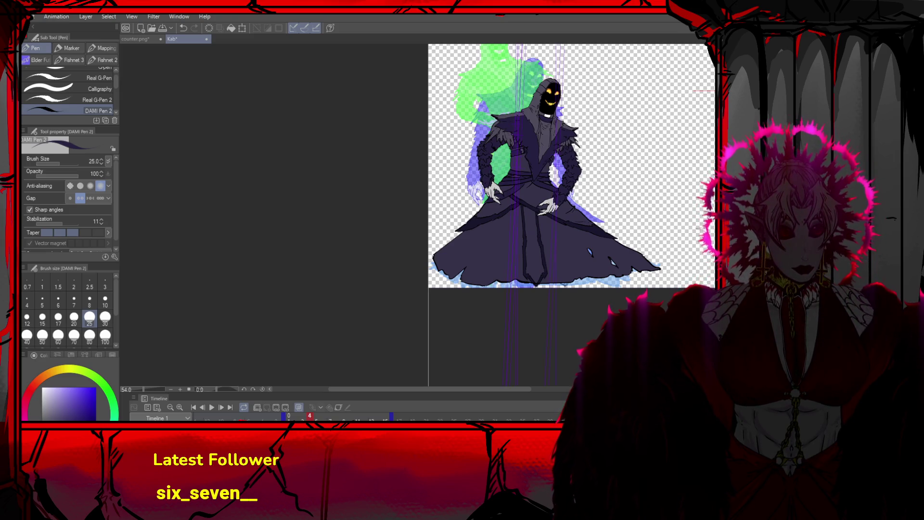
Flip back and forth between frames 4 and 5 to compare the poses, ending on frame 5
{"action": "key", "text": "Right"}
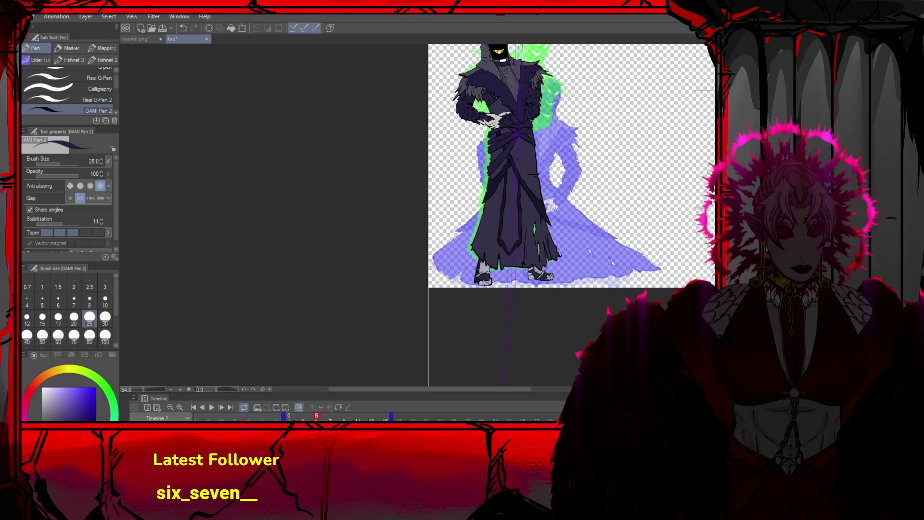
{"action": "key", "text": "Right"}
{"action": "key", "text": "Left"}
{"action": "key", "text": "Left"}
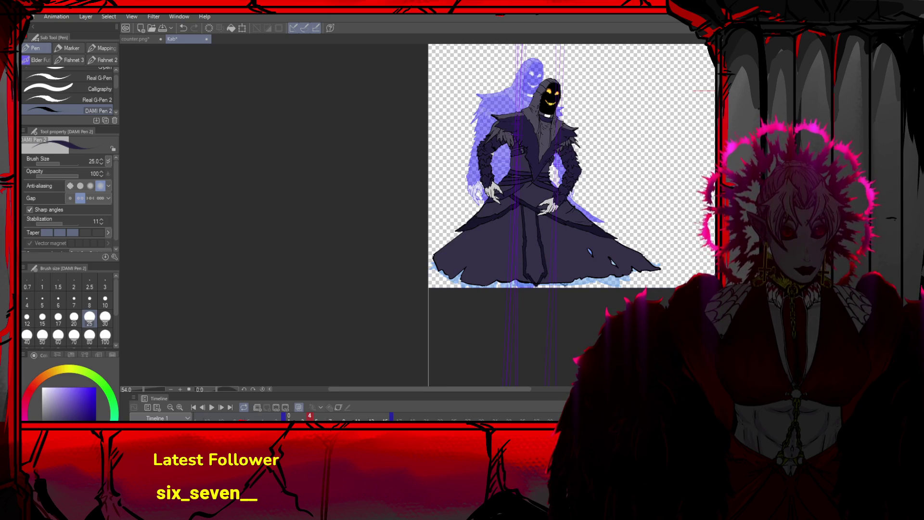
{"action": "key", "text": "Right"}
{"action": "key", "text": "Right"}
{"action": "key", "text": "Left"}
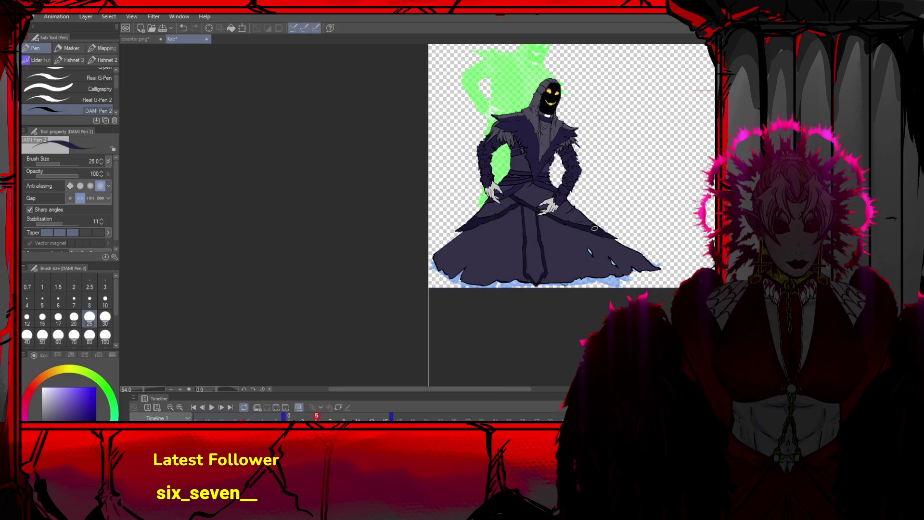
Stretch frame 5's waist wrap wider and tilt its top slightly
{"action": "key", "text": "o"}
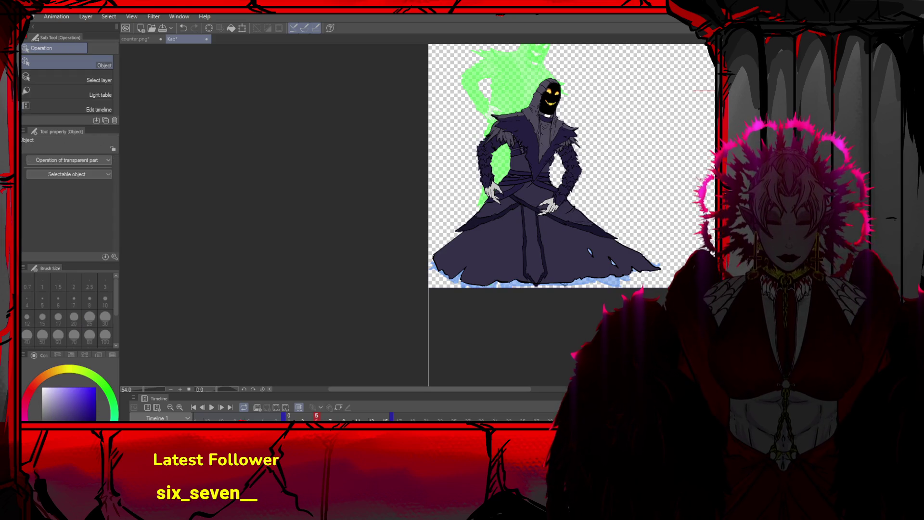
{"action": "scroll", "coordinate": [534, 178], "scroll_direction": "up", "scroll_amount": 4}
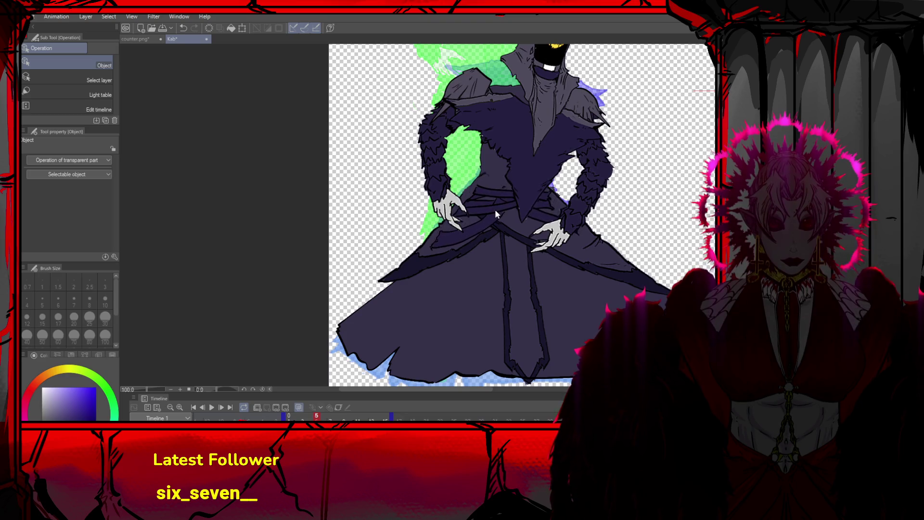
{"action": "key", "text": "ctrl+t"}
{"action": "left_click_drag", "start_coordinate": [442, 249], "coordinate": [427, 242]}
{"action": "mouse_move", "coordinate": [436, 179]}
{"action": "left_mouse_down"}
{"action": "mouse_move", "coordinate": [428, 153]}
{"action": "mouse_move", "coordinate": [463, 184]}
{"action": "left_mouse_up"}
{"action": "mouse_move", "coordinate": [574, 251]}
{"action": "left_mouse_down"}
{"action": "mouse_move", "coordinate": [598, 253]}
{"action": "mouse_move", "coordinate": [584, 254]}
{"action": "left_mouse_up"}
{"action": "left_click_drag", "start_coordinate": [520, 215], "coordinate": [552, 231]}
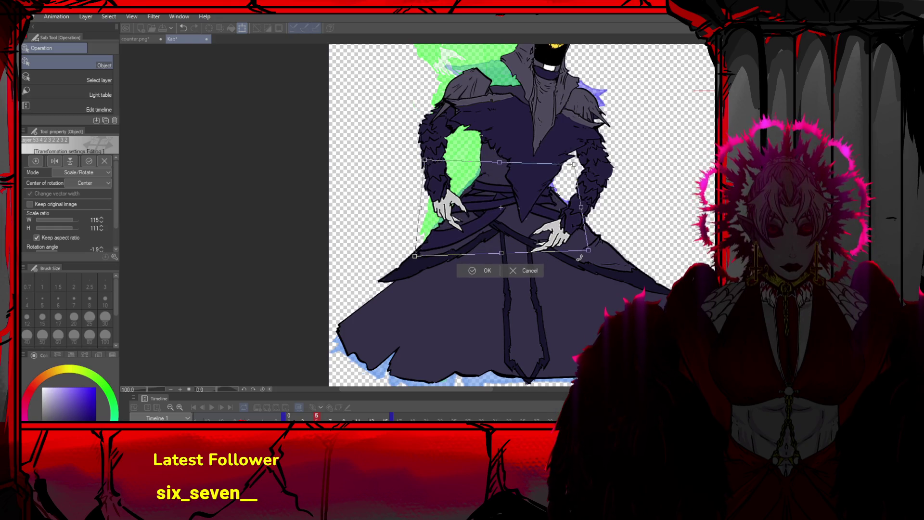
{"action": "left_click", "coordinate": [489, 271]}
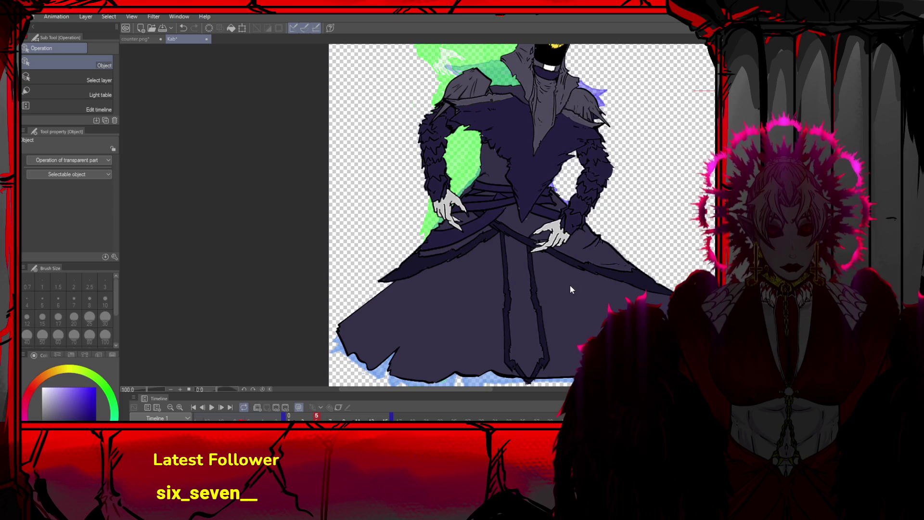
Reshape the lower robe, with the top corners pulled inward and the lower-left hem flared outward
{"action": "key", "text": "ctrl+t"}
{"action": "scroll", "coordinate": [553, 190], "scroll_direction": "down", "scroll_amount": 1}
{"action": "left_click_drag", "start_coordinate": [553, 190], "coordinate": [552, 192]}
{"action": "key", "text": "ctrl+z"}
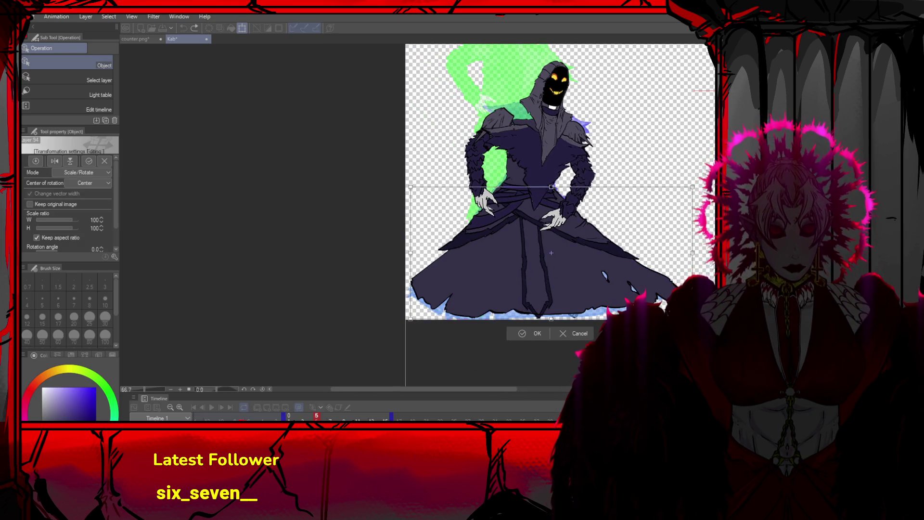
{"action": "key", "text": "Return"}
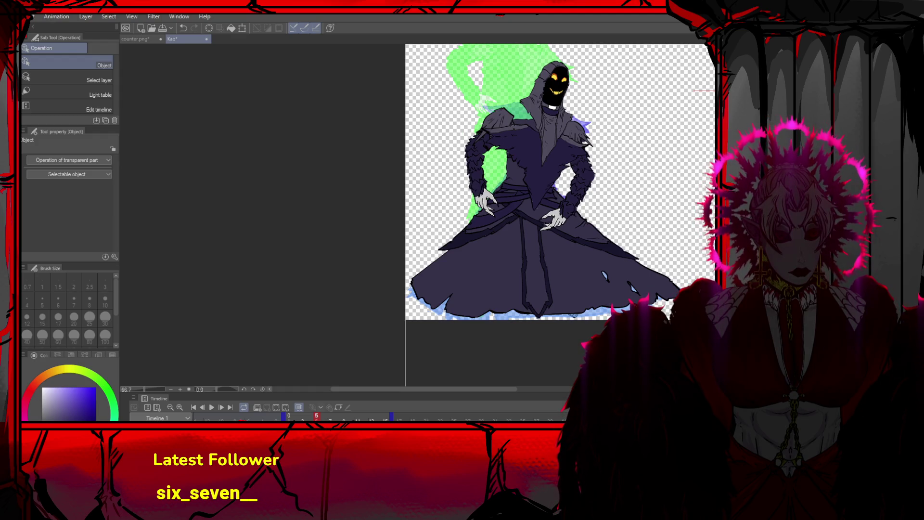
{"action": "key", "text": "ctrl+t"}
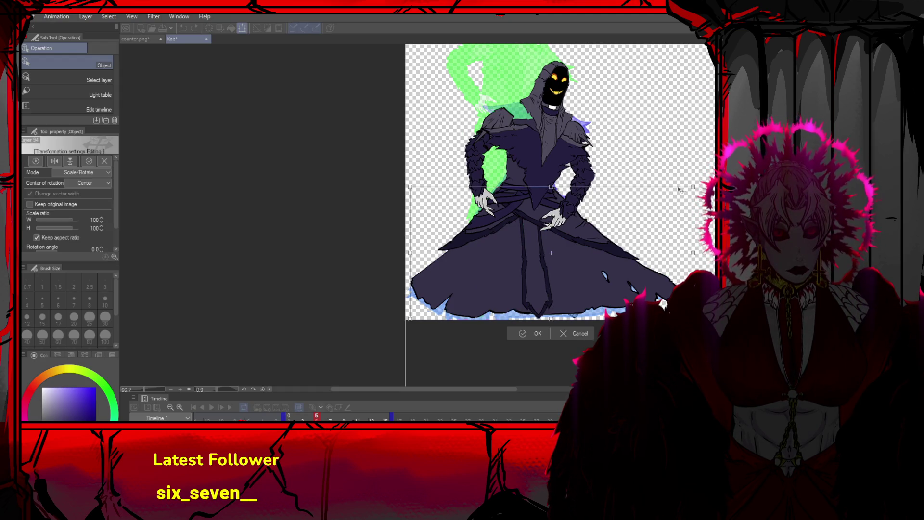
{"action": "left_click_drag", "start_coordinate": [693, 187], "coordinate": [658, 195]}
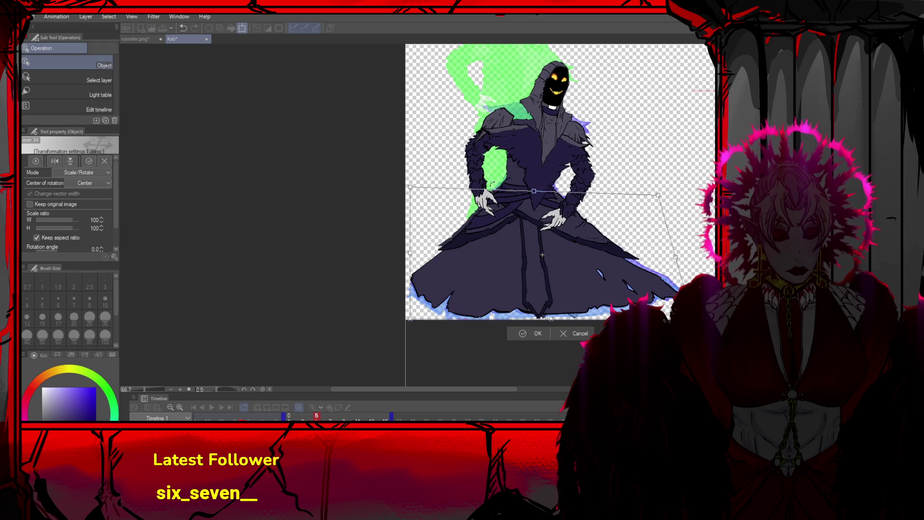
{"action": "mouse_move", "coordinate": [421, 191]}
{"action": "left_mouse_down"}
{"action": "mouse_move", "coordinate": [436, 200]}
{"action": "mouse_move", "coordinate": [428, 193]}
{"action": "left_mouse_up"}
{"action": "left_click_drag", "start_coordinate": [409, 318], "coordinate": [397, 324]}
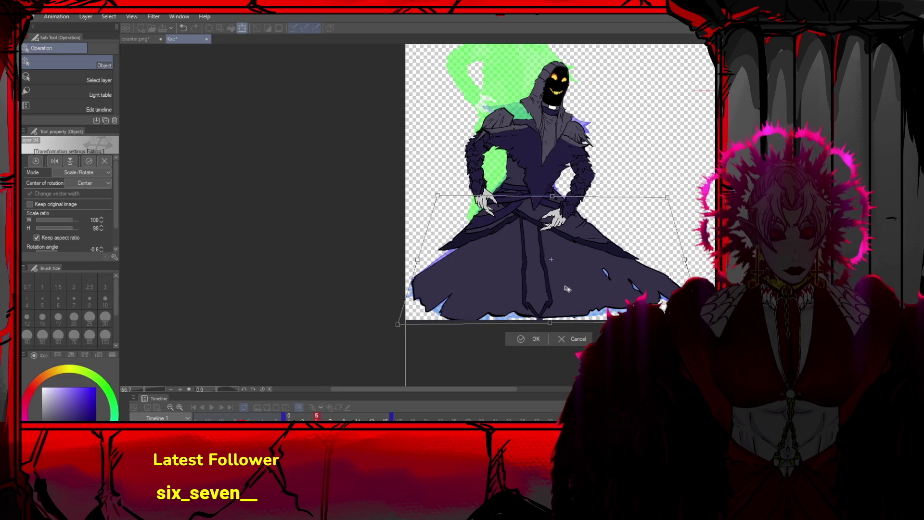
{"action": "key", "text": "Return"}
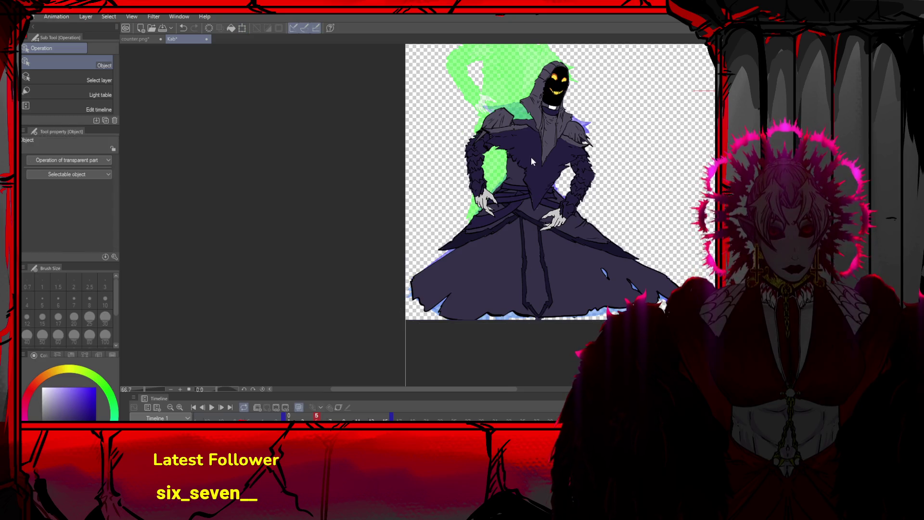
Lower and tilt the head, then move one arm lower, squashing it to 87% and skewing its end left
{"action": "left_click_drag", "start_coordinate": [548, 135], "coordinate": [552, 151]}
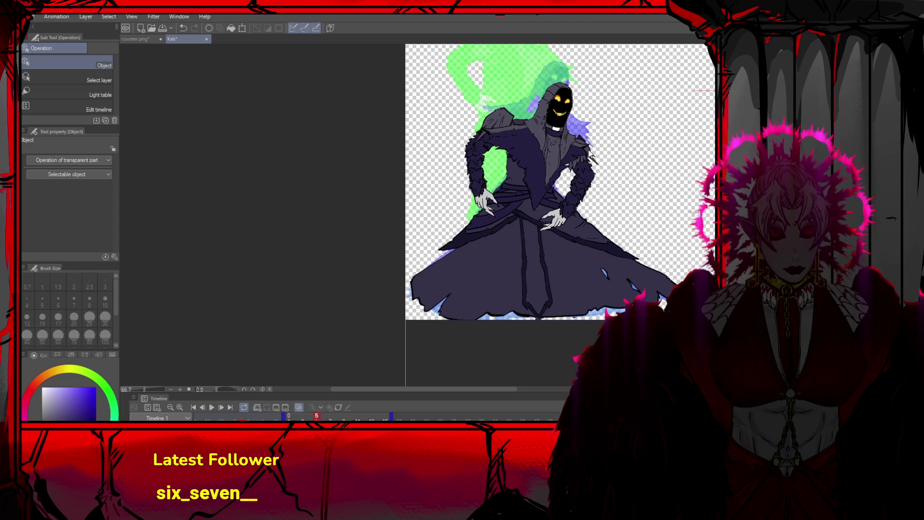
{"action": "left_click_drag", "start_coordinate": [587, 197], "coordinate": [508, 139]}
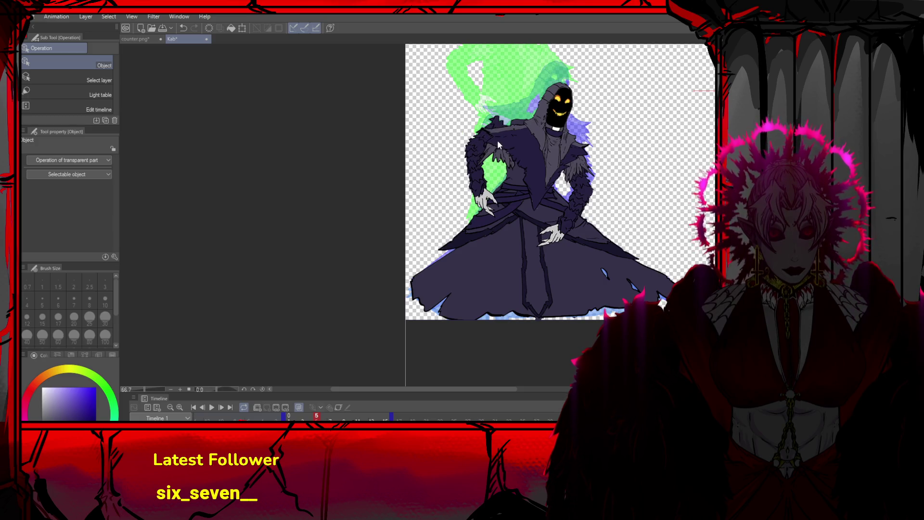
{"action": "key", "text": "ctrl+t"}
{"action": "left_click_drag", "start_coordinate": [536, 117], "coordinate": [538, 135]}
{"action": "left_click_drag", "start_coordinate": [526, 217], "coordinate": [517, 218]}
{"action": "left_click", "coordinate": [498, 232]}
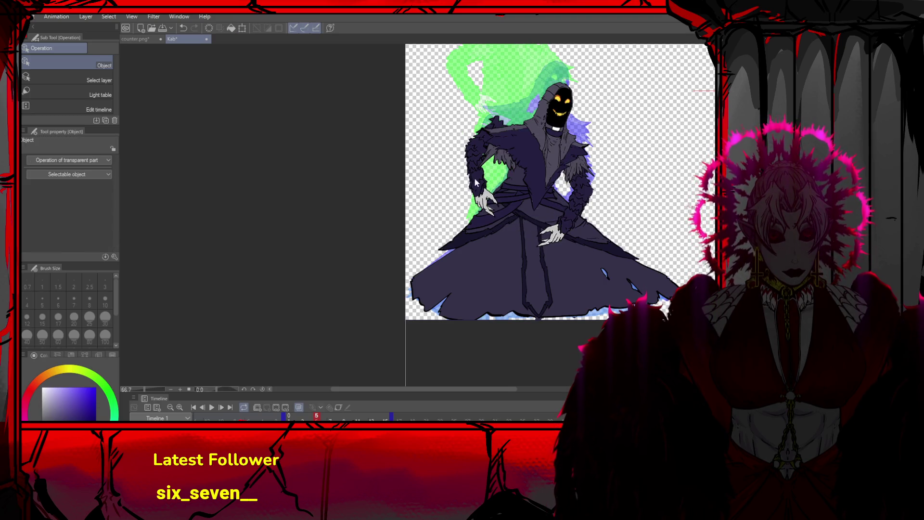
Rotate the arms inward by about 19.9° and 15° so the hands meet before the robe
{"action": "key", "text": "ctrl+t"}
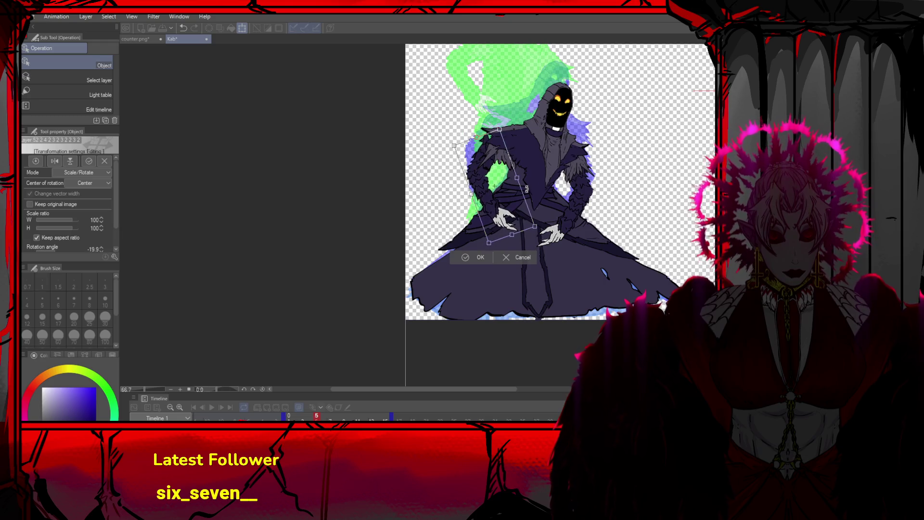
{"action": "left_click_drag", "start_coordinate": [509, 206], "coordinate": [502, 211]}
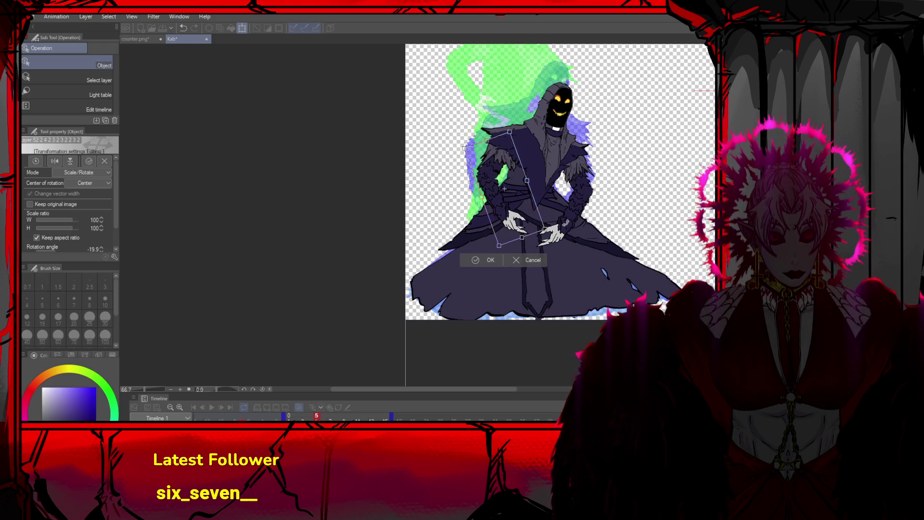
{"action": "left_click", "coordinate": [496, 261]}
{"action": "key", "text": "ctrl+t"}
{"action": "left_click_drag", "start_coordinate": [587, 221], "coordinate": [574, 213]}
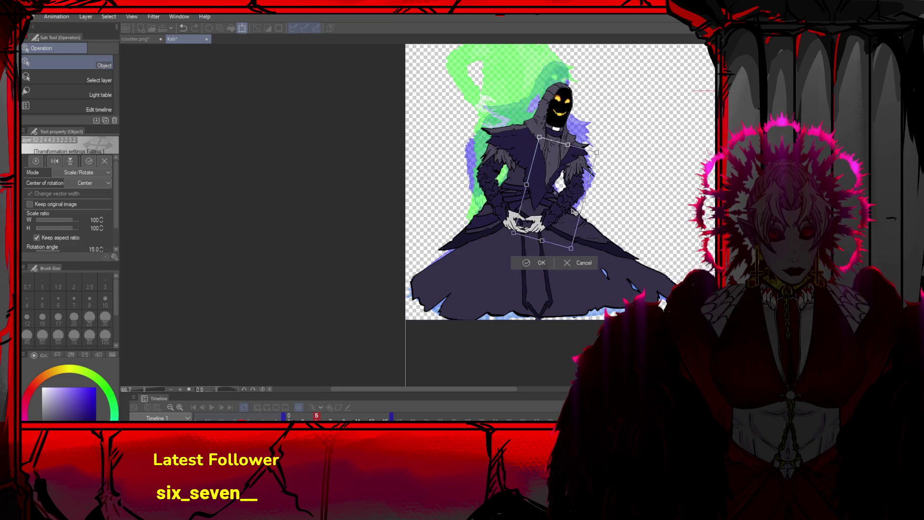
{"action": "left_click", "coordinate": [538, 264]}
{"action": "scroll", "coordinate": [527, 189], "scroll_direction": "down", "scroll_amount": 4}
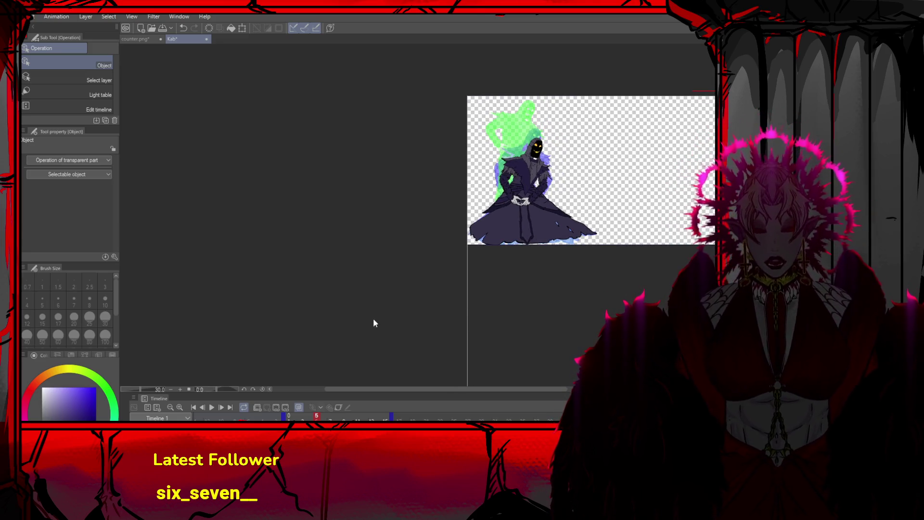
Step forward through frames 6 to 8 and back to frame 5 to review the animation
{"action": "left_click", "coordinate": [203, 407]}
{"action": "left_click", "coordinate": [222, 407]}
{"action": "left_click", "coordinate": [223, 407]}
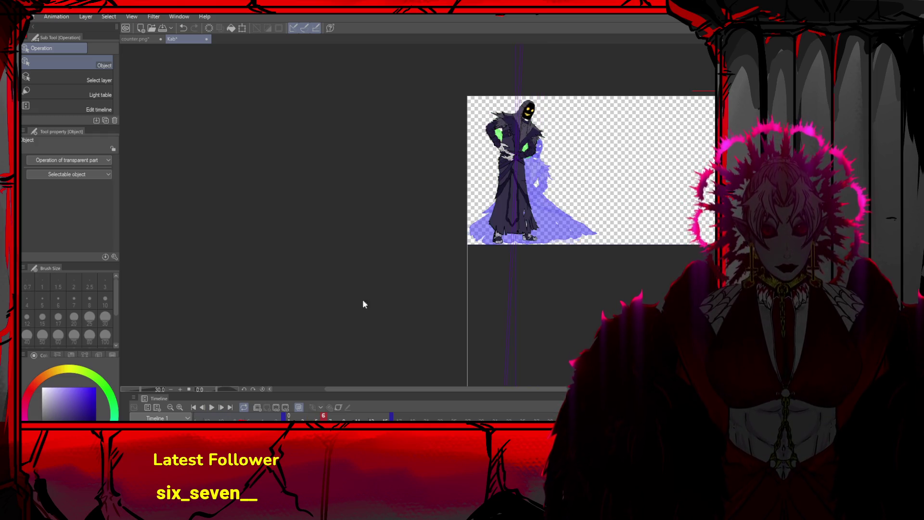
{"action": "scroll", "coordinate": [493, 183], "scroll_direction": "up", "scroll_amount": 1}
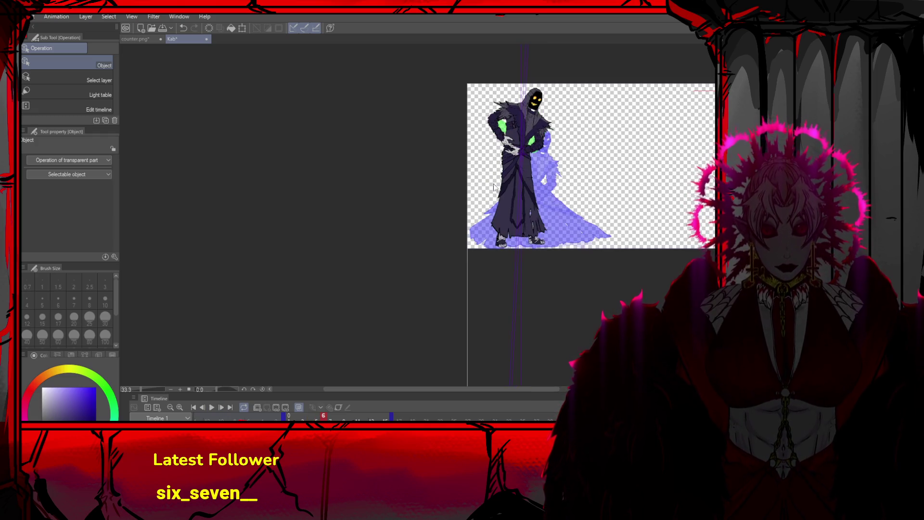
{"action": "left_click", "coordinate": [220, 409]}
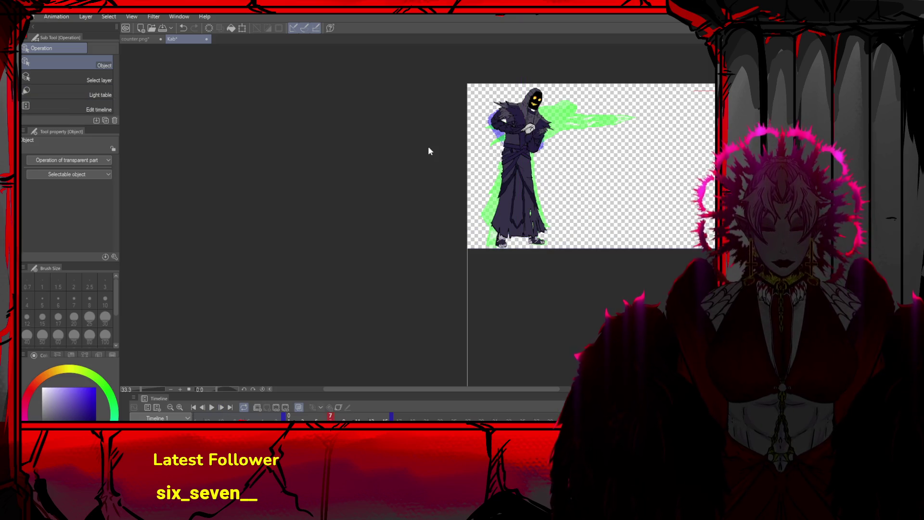
{"action": "key", "text": "ctrl+z"}
{"action": "key", "text": "ctrl+z"}
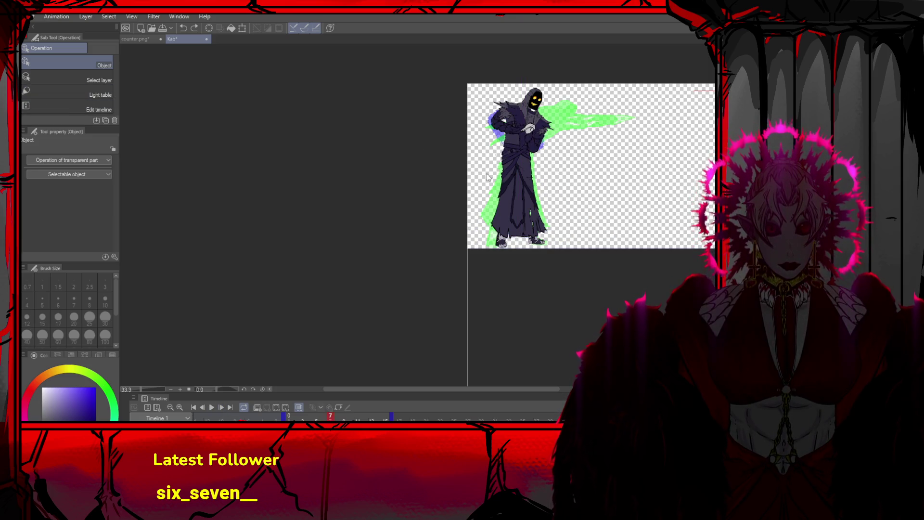
{"action": "left_click", "coordinate": [220, 410]}
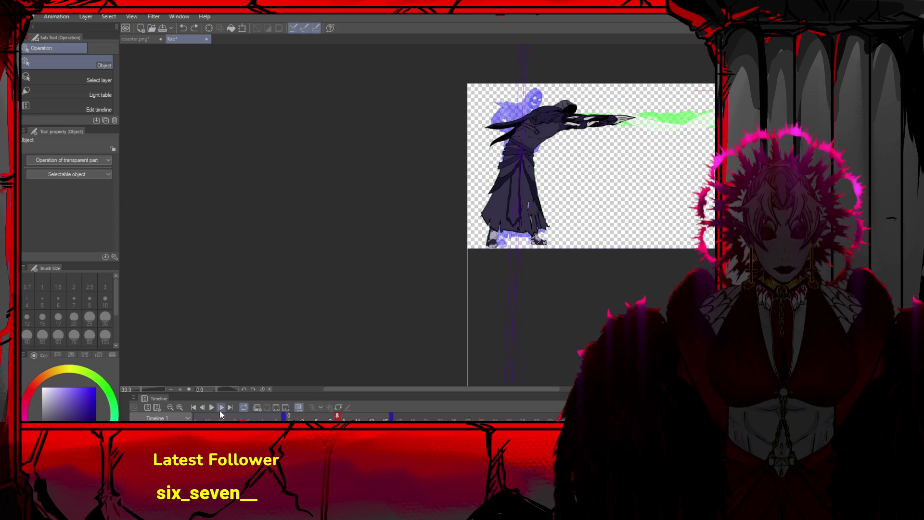
{"action": "left_click", "coordinate": [203, 408]}
{"action": "left_click", "coordinate": [203, 408]}
{"action": "left_click", "coordinate": [203, 408]}
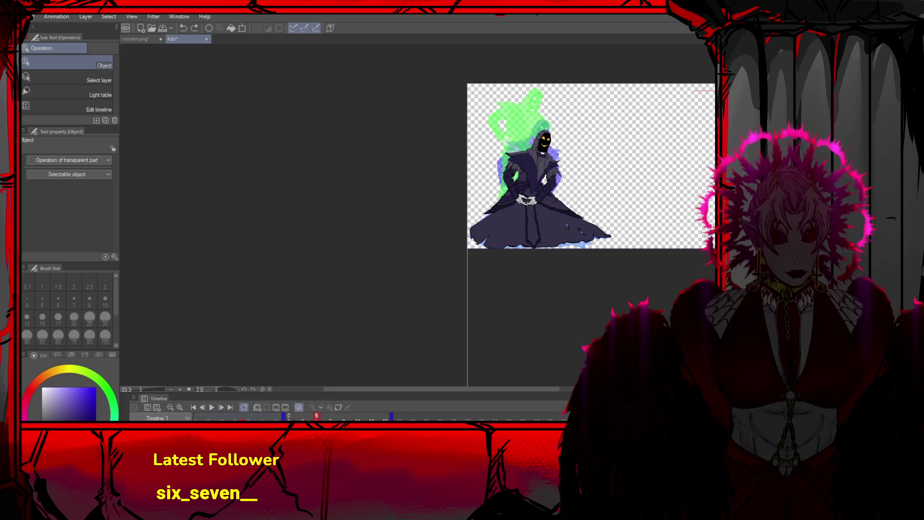
Compare frames 5 and 6, then select frame 6's crouching figure for a transform
{"action": "key", "text": "Right"}
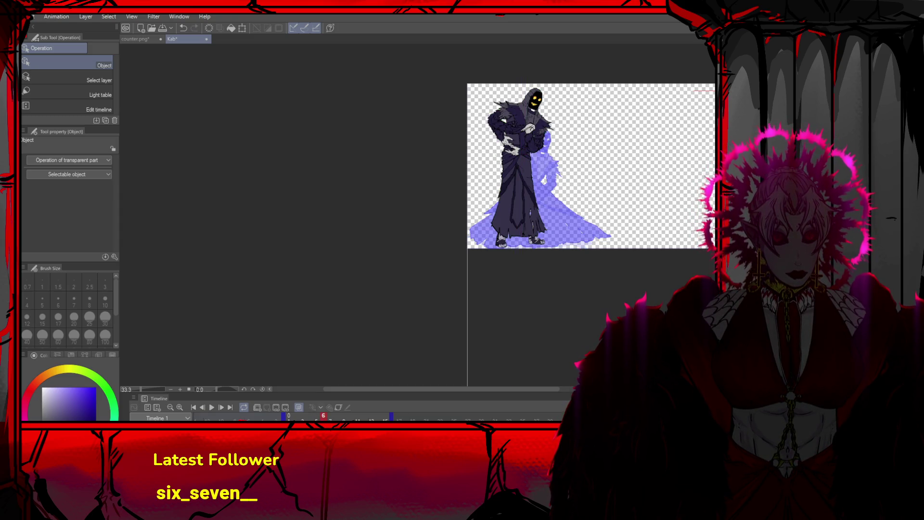
{"action": "key", "text": "Left"}
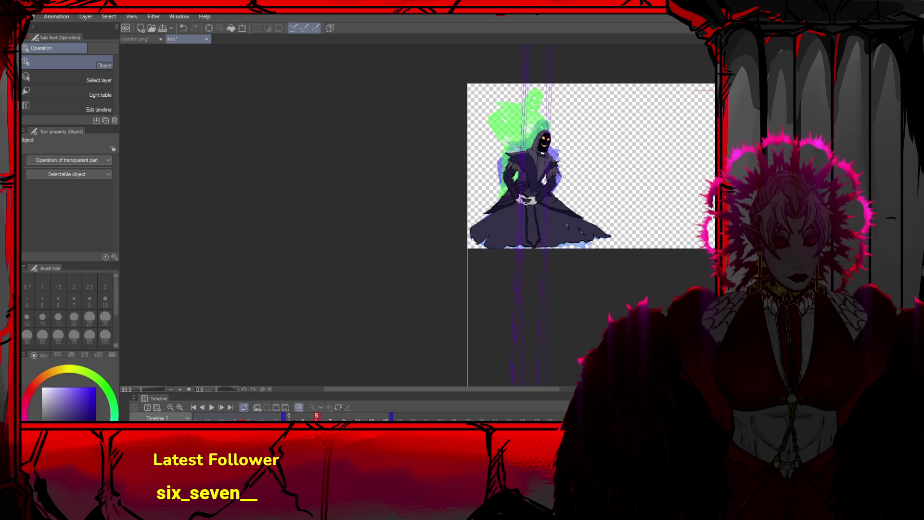
{"action": "left_click", "coordinate": [204, 407]}
{"action": "left_click", "coordinate": [223, 407]}
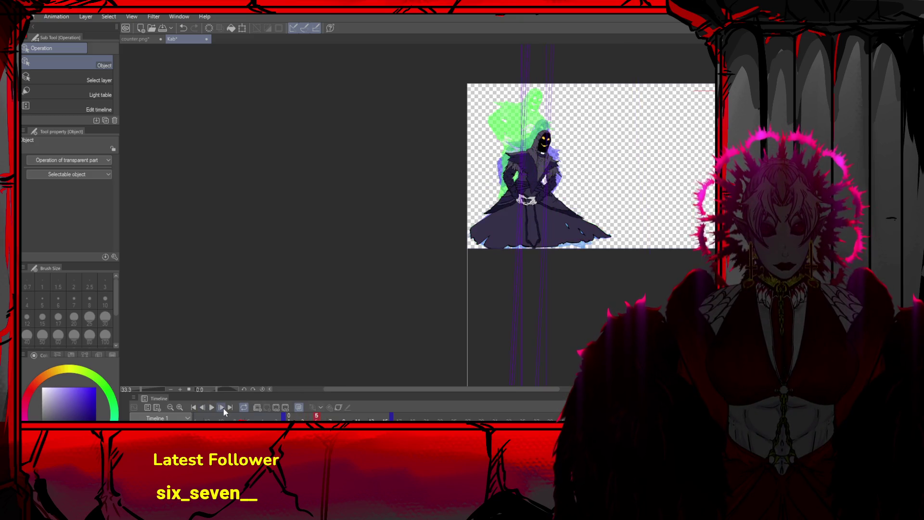
{"action": "left_click", "coordinate": [223, 407]}
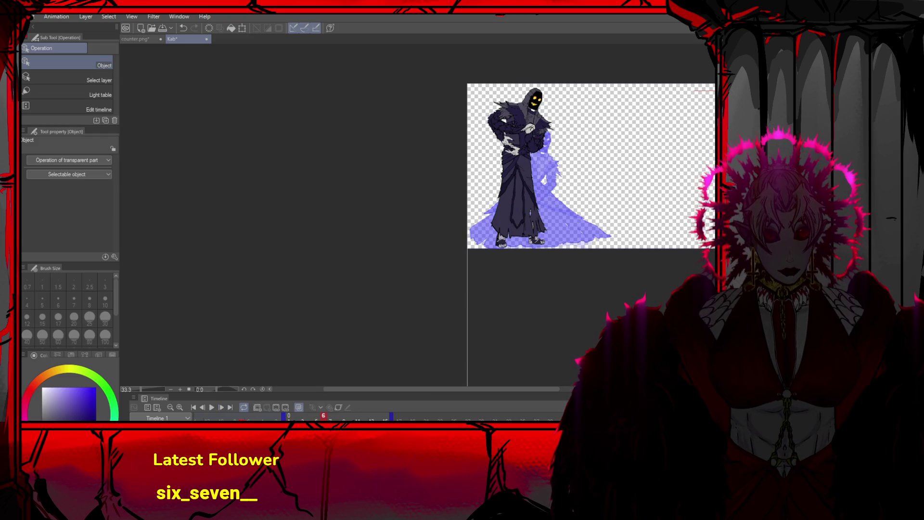
{"action": "left_click", "coordinate": [529, 128]}
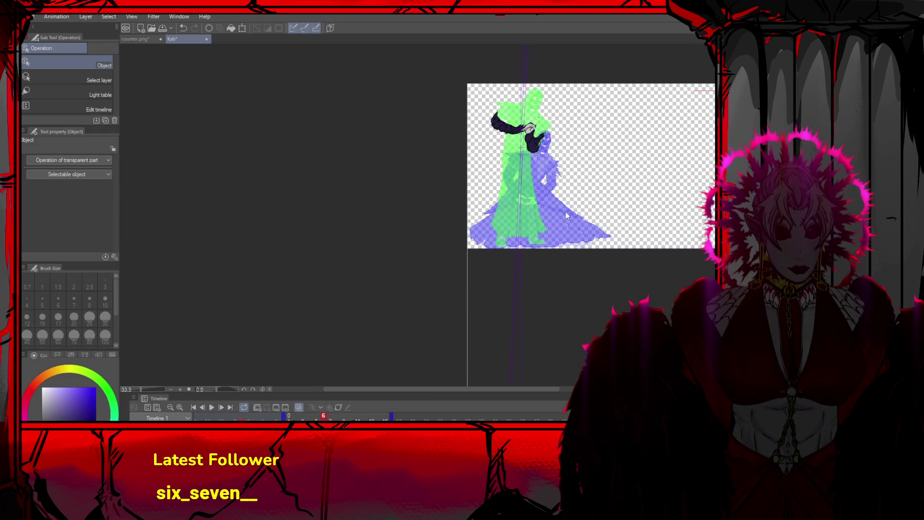
{"action": "scroll", "coordinate": [550, 184], "scroll_direction": "up", "scroll_amount": 2}
{"action": "left_click", "coordinate": [528, 136]}
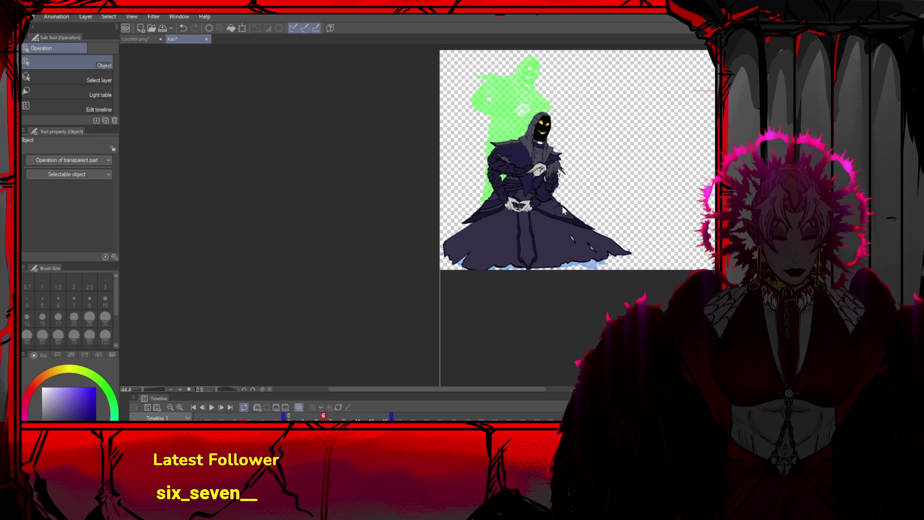
{"action": "key", "text": "ctrl+t"}
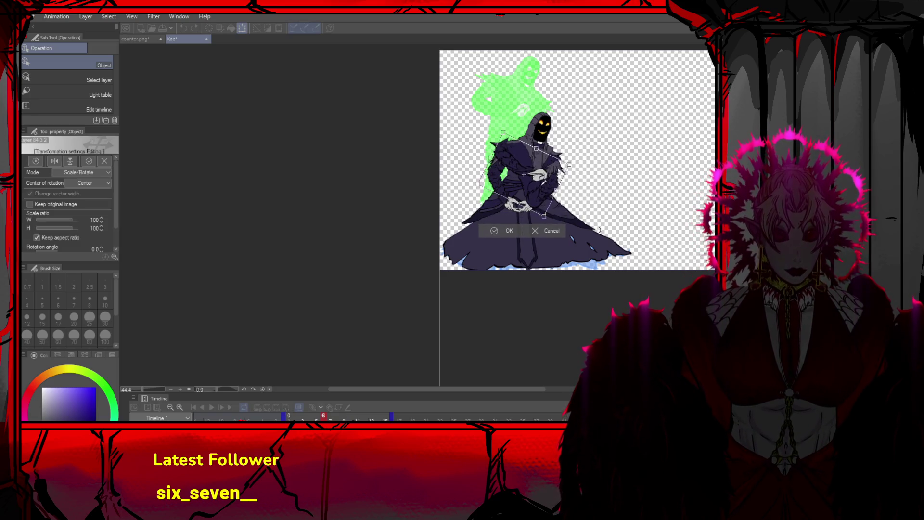
Try a torso rotation on frame 6, undo and redo it, and move the right arm down-right
{"action": "left_click_drag", "start_coordinate": [533, 200], "coordinate": [531, 203]}
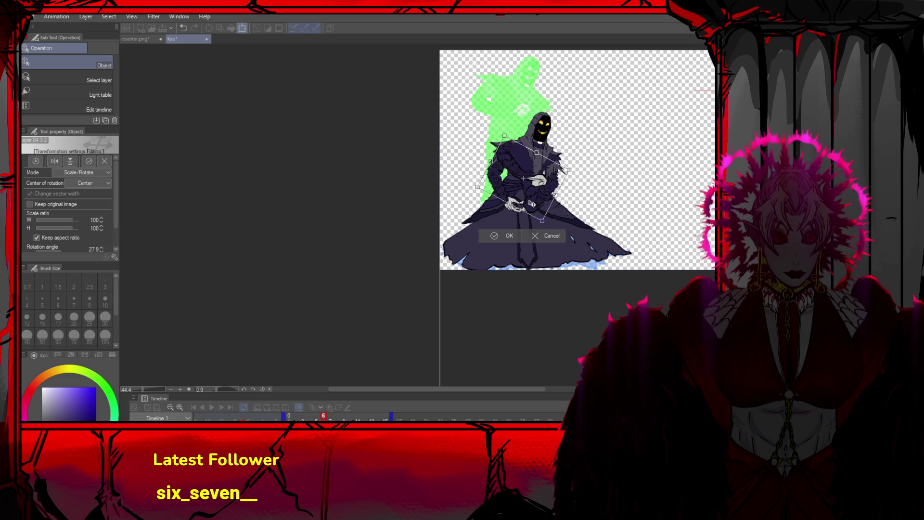
{"action": "left_click", "coordinate": [510, 231]}
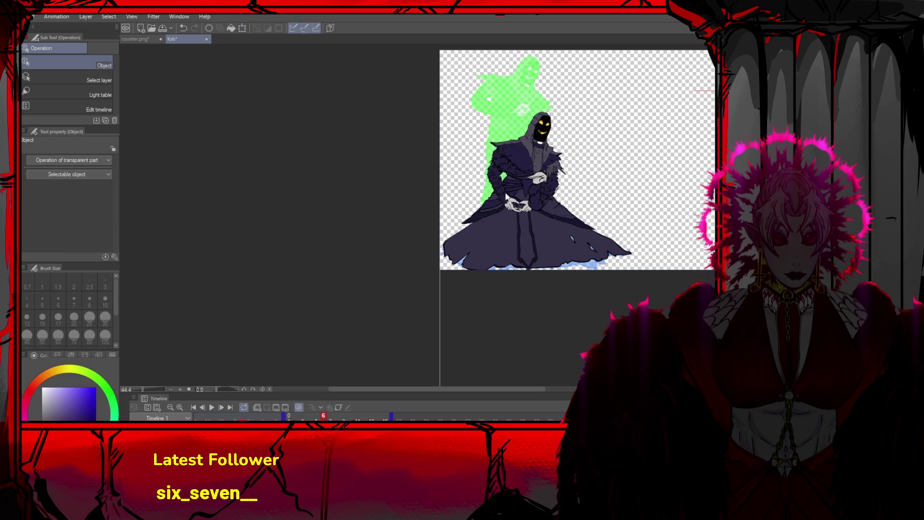
{"action": "key", "text": "ctrl+y"}
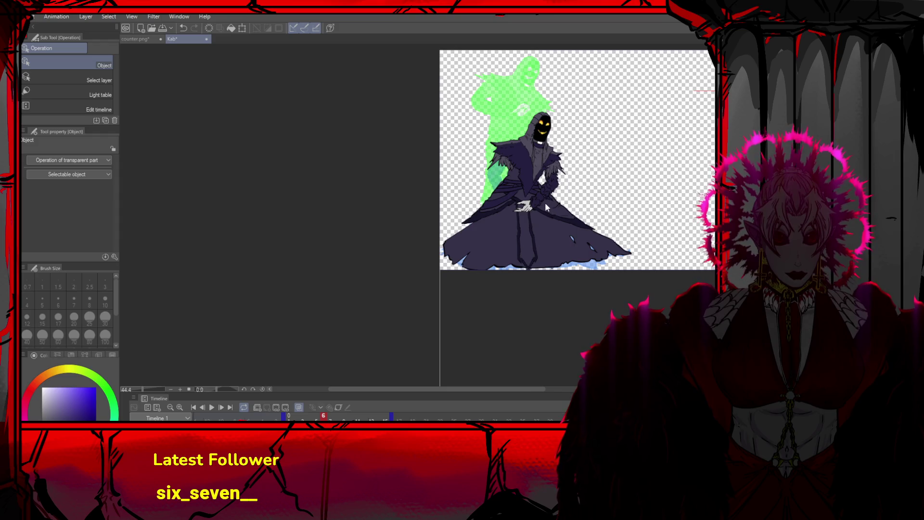
{"action": "scroll", "coordinate": [545, 207], "scroll_direction": "up", "scroll_amount": 2}
{"action": "key", "text": "ctrl+y"}
{"action": "key", "text": "ctrl+y"}
{"action": "scroll", "coordinate": [562, 151], "scroll_direction": "up", "scroll_amount": 2}
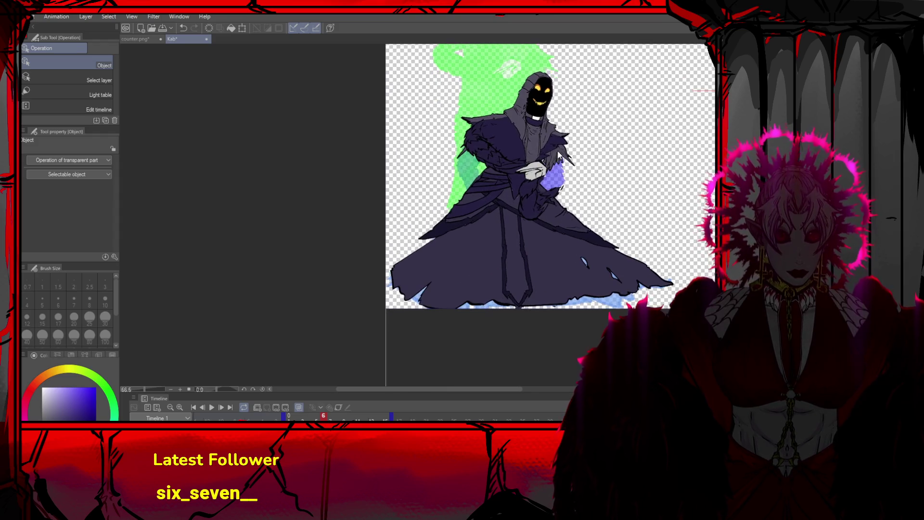
{"action": "mouse_move", "coordinate": [558, 151]}
{"action": "left_mouse_down"}
{"action": "mouse_move", "coordinate": [595, 180]}
{"action": "mouse_move", "coordinate": [626, 188]}
{"action": "mouse_move", "coordinate": [623, 196]}
{"action": "mouse_move", "coordinate": [570, 169]}
{"action": "mouse_move", "coordinate": [554, 150]}
{"action": "mouse_move", "coordinate": [561, 166]}
{"action": "left_mouse_up"}
Nudge the hand up-left and rotate the purple sleeve slightly back, committing both
{"action": "key", "text": "ctrl+t"}
{"action": "key", "text": "Return"}
{"action": "key", "text": "ctrl+t"}
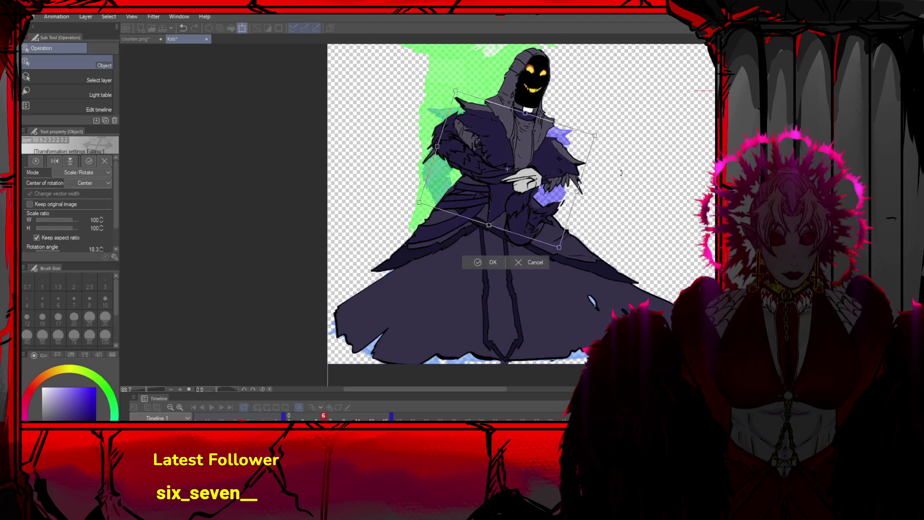
{"action": "left_click_drag", "start_coordinate": [498, 243], "coordinate": [488, 239]}
{"action": "key", "text": "Return"}
Tilt the head about 17° and settle it slightly more upright
{"action": "left_click", "coordinate": [541, 142], "text": "ctrl+shift"}
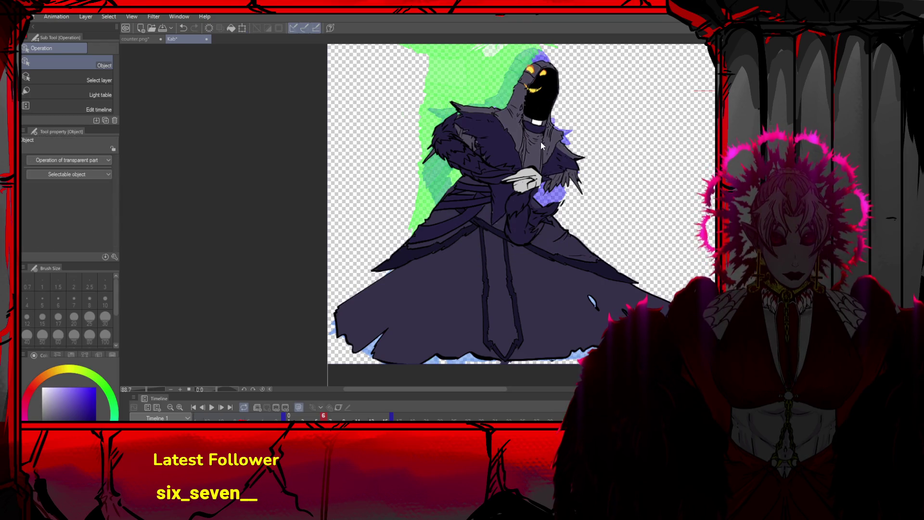
{"action": "key", "text": "ctrl+t"}
{"action": "left_click_drag", "start_coordinate": [638, 180], "coordinate": [620, 209]}
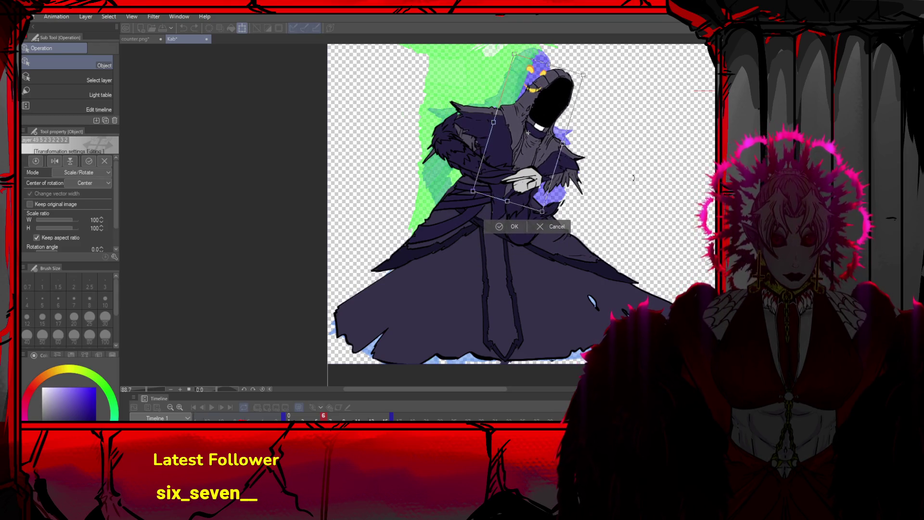
{"action": "left_click_drag", "start_coordinate": [536, 156], "coordinate": [538, 154]}
{"action": "left_click_drag", "start_coordinate": [618, 155], "coordinate": [619, 146]}
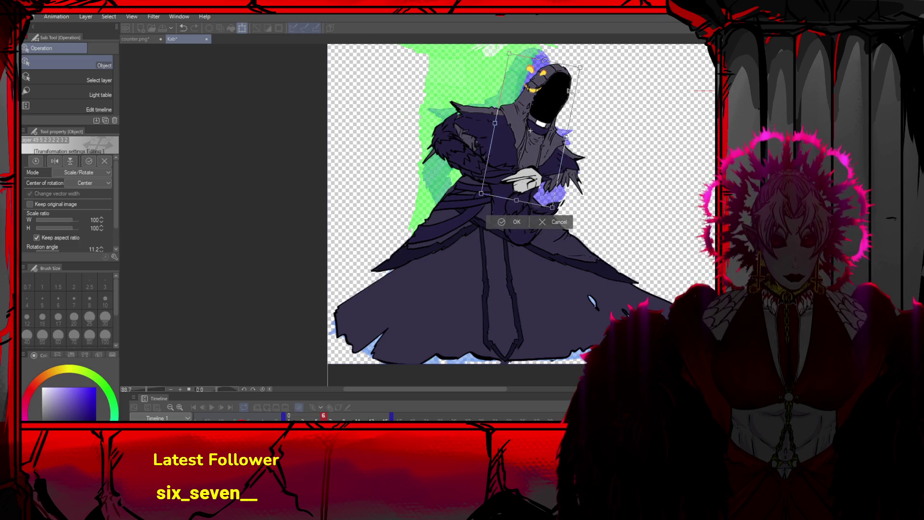
{"action": "left_click", "coordinate": [516, 221]}
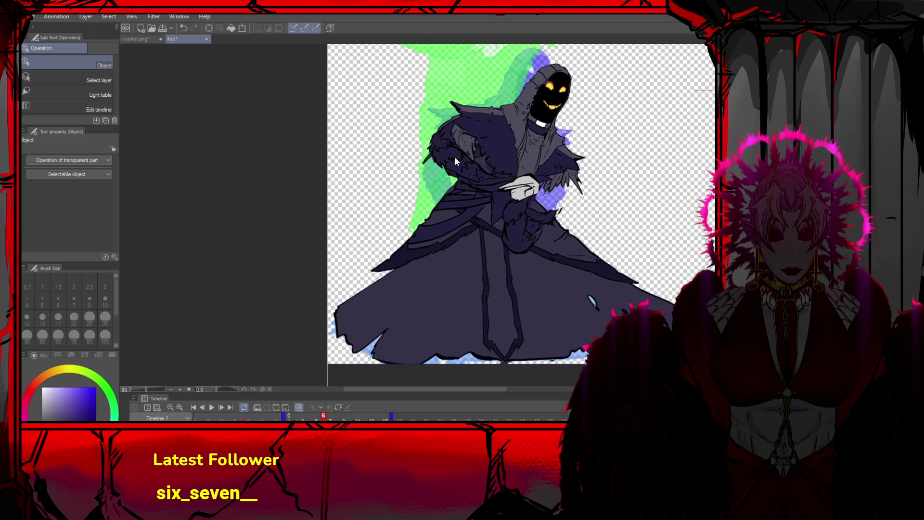
Rotate the upper body layer to about -23° so the white hand crosses the chest
{"action": "key", "text": "ctrl+t"}
{"action": "mouse_move", "coordinate": [562, 203]}
{"action": "left_mouse_down"}
{"action": "mouse_move", "coordinate": [534, 184]}
{"action": "mouse_move", "coordinate": [545, 175]}
{"action": "left_mouse_up"}
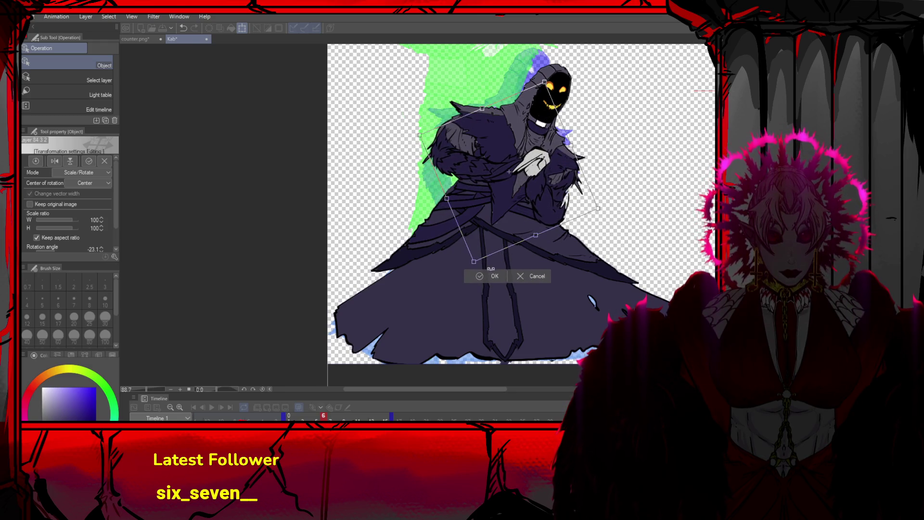
{"action": "left_click", "coordinate": [492, 274]}
{"action": "key", "text": "ctrl+z"}
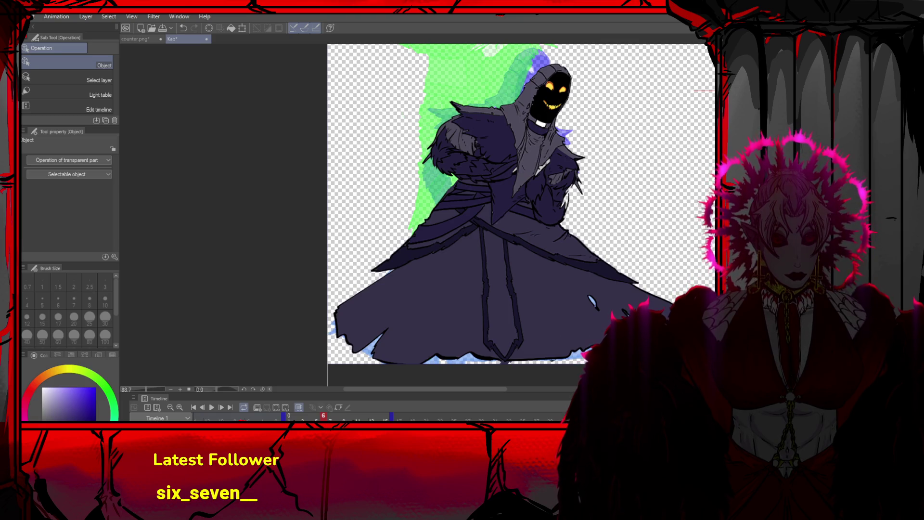
{"action": "key", "text": "ctrl+y"}
{"action": "scroll", "coordinate": [599, 204], "scroll_direction": "up", "scroll_amount": 1}
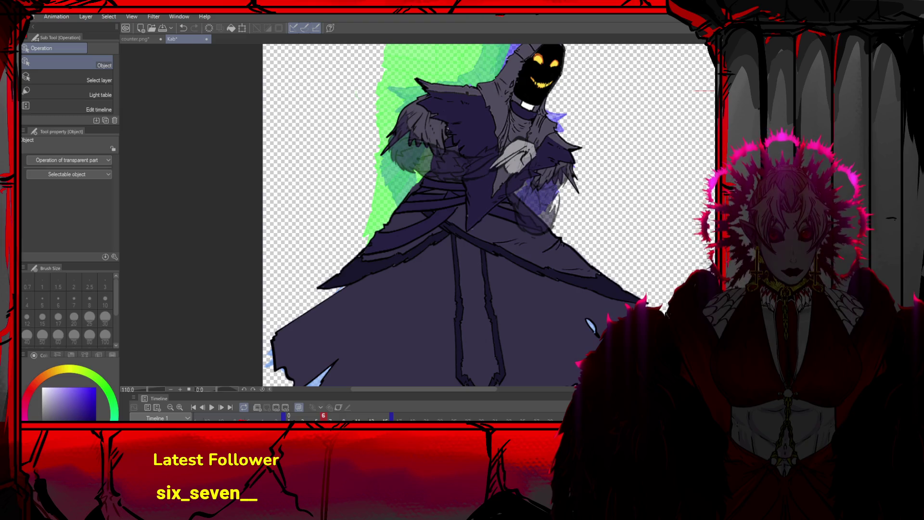
Try filling the grey chest gaps with robe purple, then undo the fill
{"action": "key", "text": "p"}
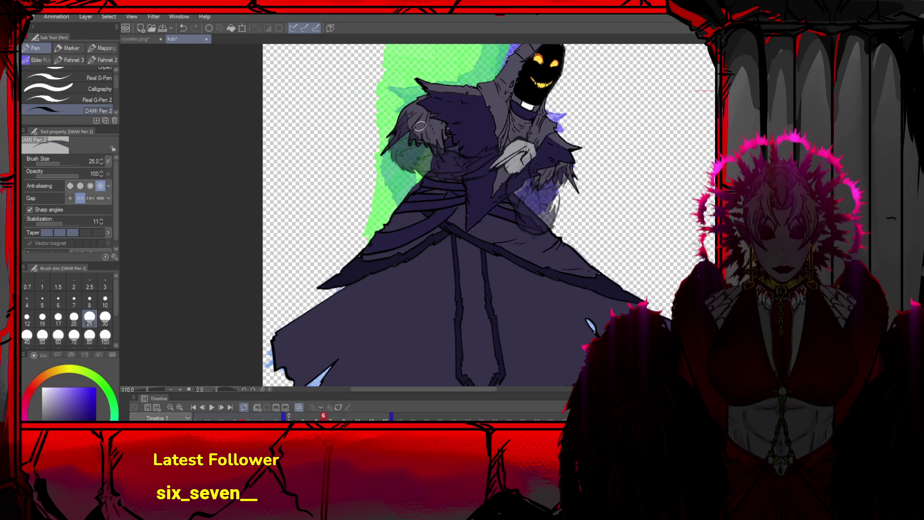
{"action": "key", "text": "g"}
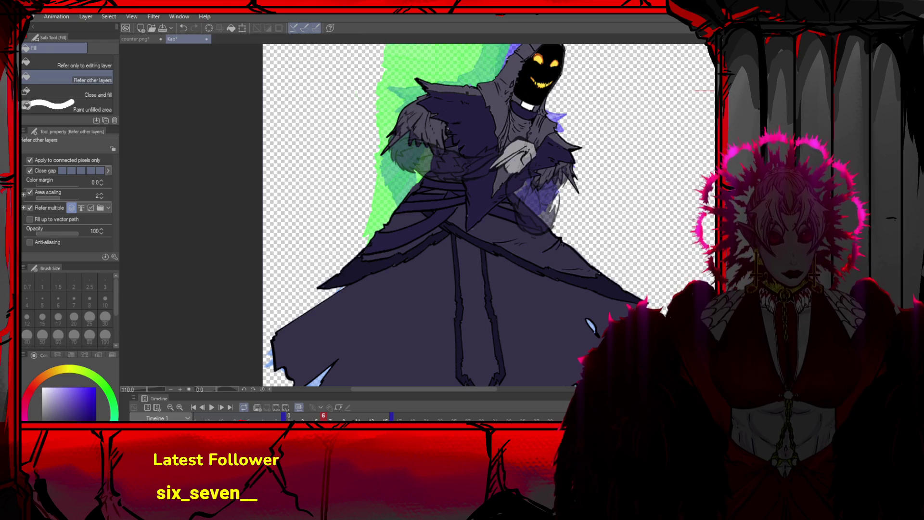
{"action": "left_click", "coordinate": [539, 197]}
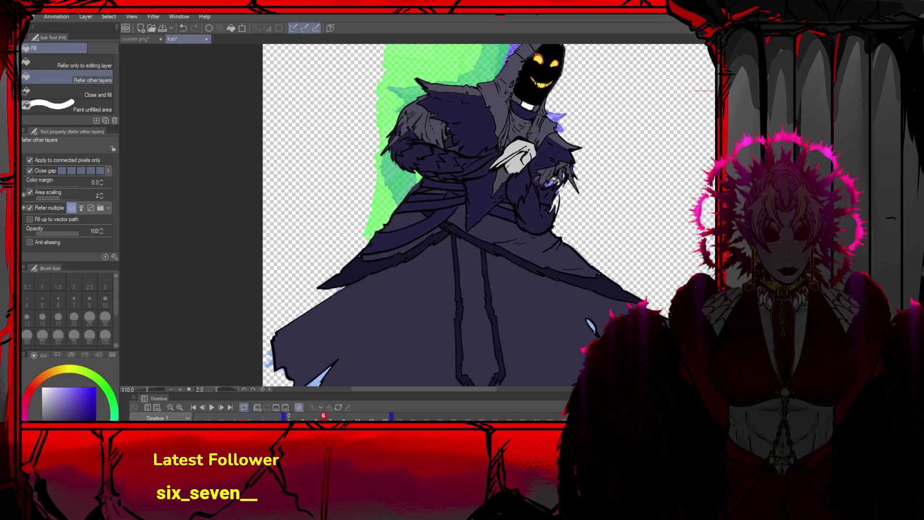
{"action": "scroll", "coordinate": [618, 169], "scroll_direction": "up", "scroll_amount": 2}
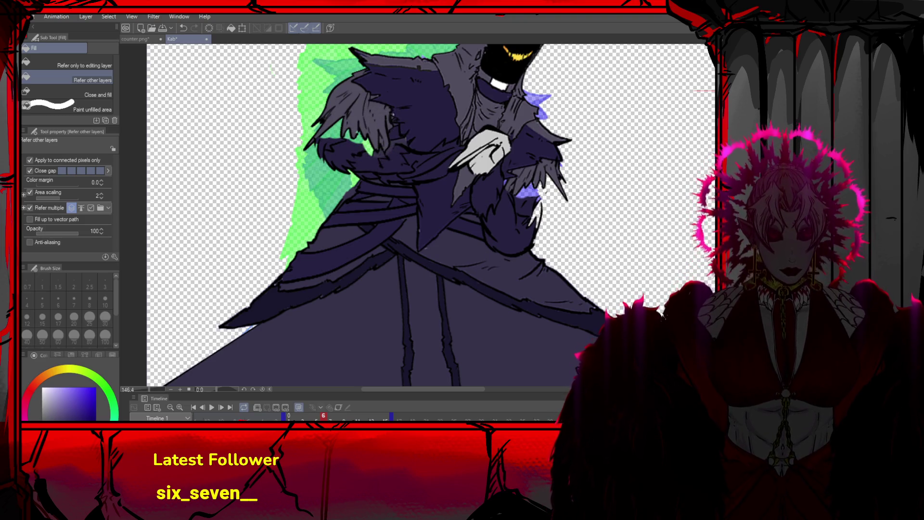
{"action": "key", "text": "o"}
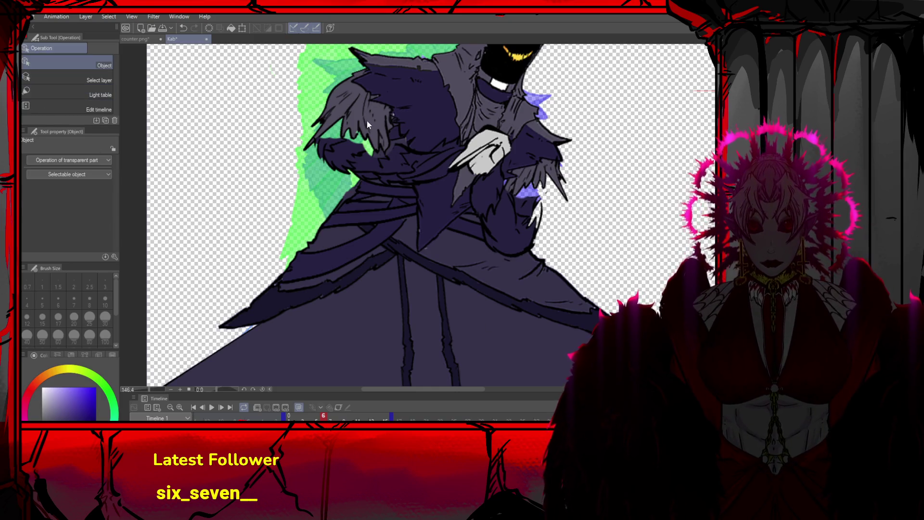
{"action": "key", "text": "ctrl+z"}
{"action": "key", "text": "ctrl+z"}
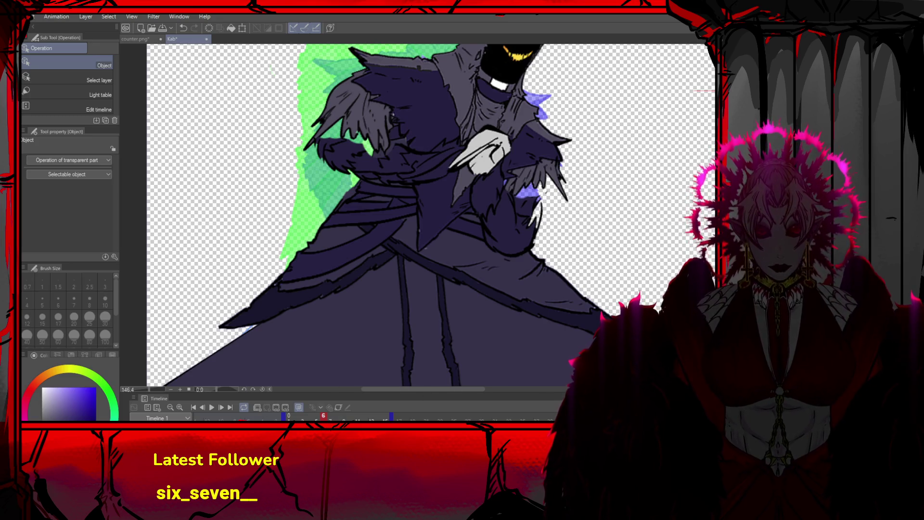
Darken the fur left of the arm and cover the lavender patch with dark pen strokes, then sample the arm colour
{"action": "key", "text": "p"}
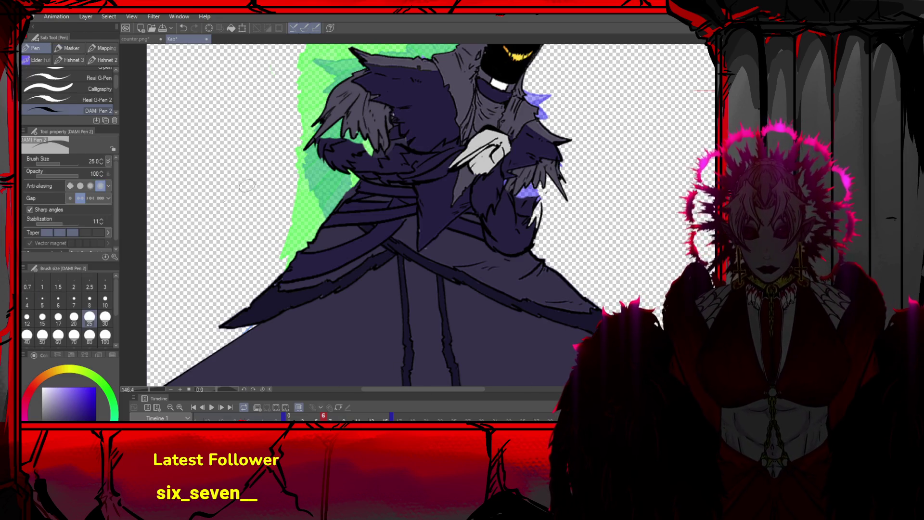
{"action": "mouse_move", "coordinate": [341, 124]}
{"action": "left_mouse_down"}
{"action": "mouse_move", "coordinate": [320, 144]}
{"action": "mouse_move", "coordinate": [348, 117]}
{"action": "mouse_move", "coordinate": [370, 149]}
{"action": "mouse_move", "coordinate": [399, 151]}
{"action": "mouse_move", "coordinate": [368, 149]}
{"action": "left_mouse_up"}
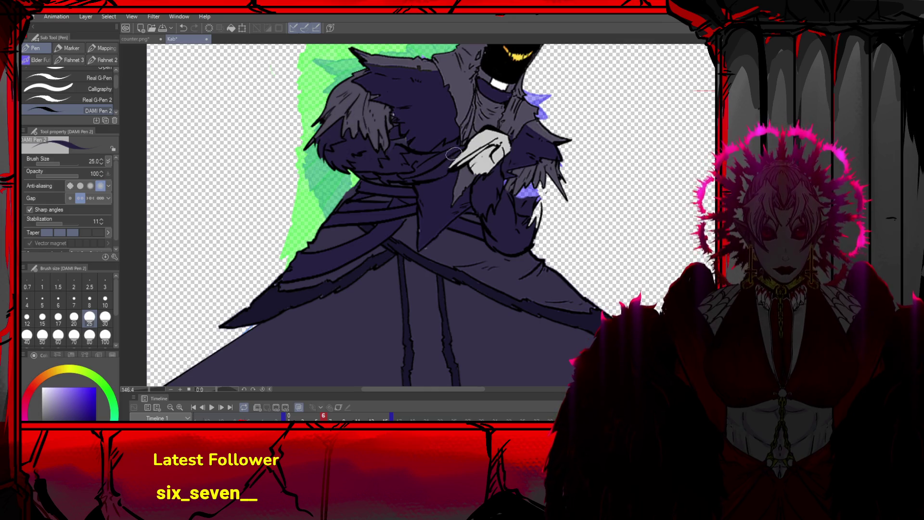
{"action": "mouse_move", "coordinate": [523, 195]}
{"action": "left_mouse_down"}
{"action": "mouse_move", "coordinate": [528, 171]}
{"action": "mouse_move", "coordinate": [536, 223]}
{"action": "mouse_move", "coordinate": [534, 192]}
{"action": "mouse_move", "coordinate": [546, 178]}
{"action": "left_mouse_up"}
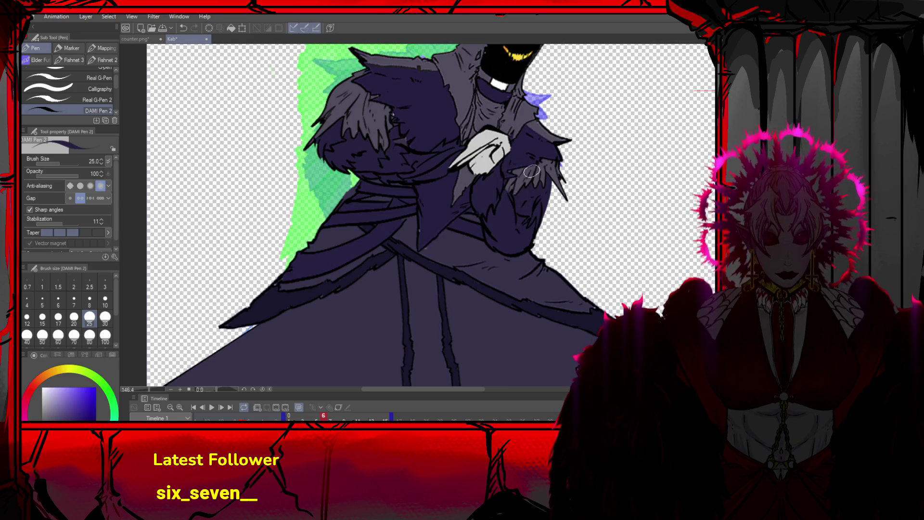
{"action": "left_click", "coordinate": [538, 201], "text": "alt"}
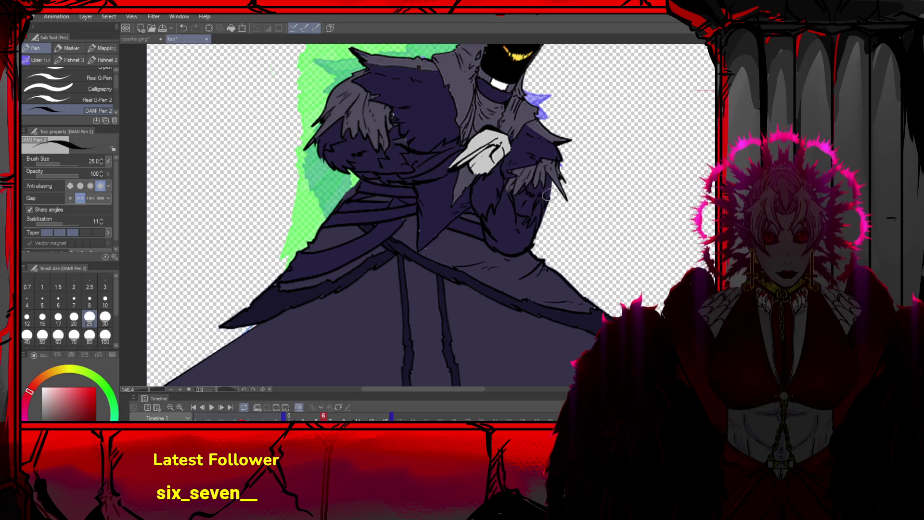
{"action": "scroll", "coordinate": [549, 167], "scroll_direction": "down", "scroll_amount": 6}
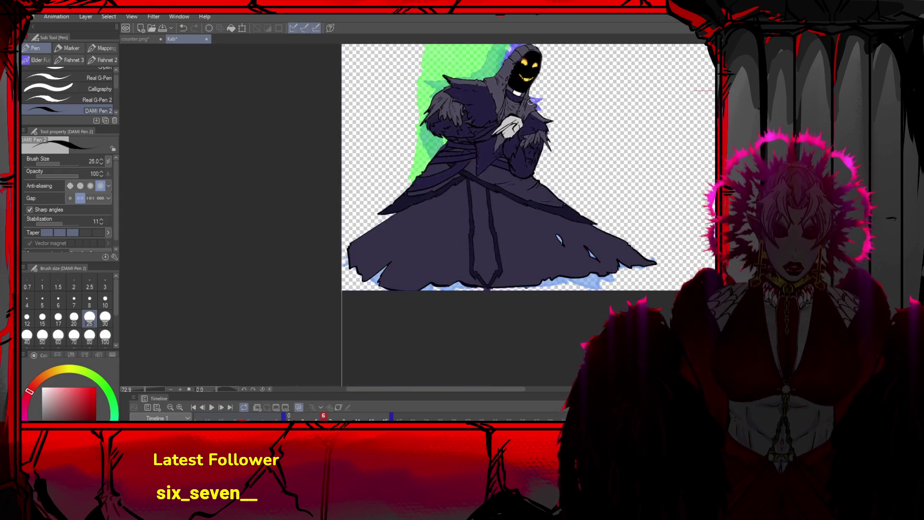
{"action": "scroll", "coordinate": [563, 110], "scroll_direction": "down", "scroll_amount": 2}
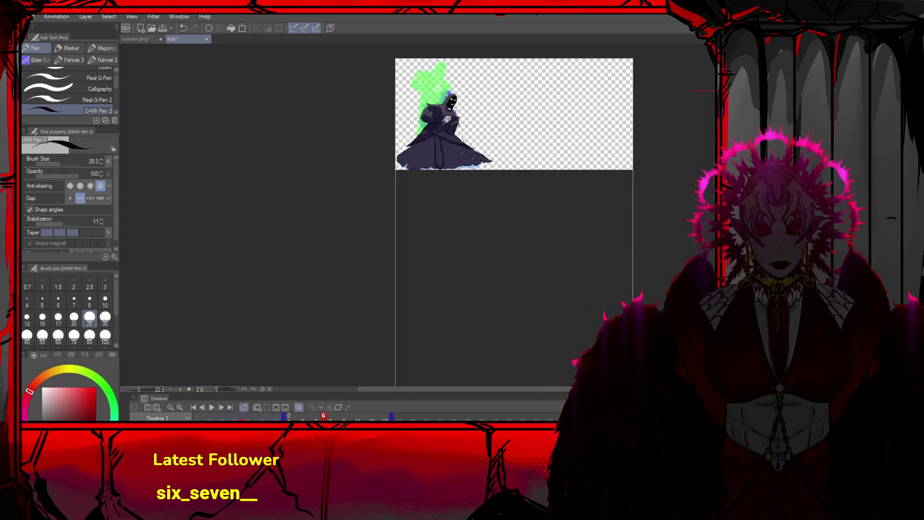
{"action": "scroll", "coordinate": [561, 118], "scroll_direction": "up", "scroll_amount": 1}
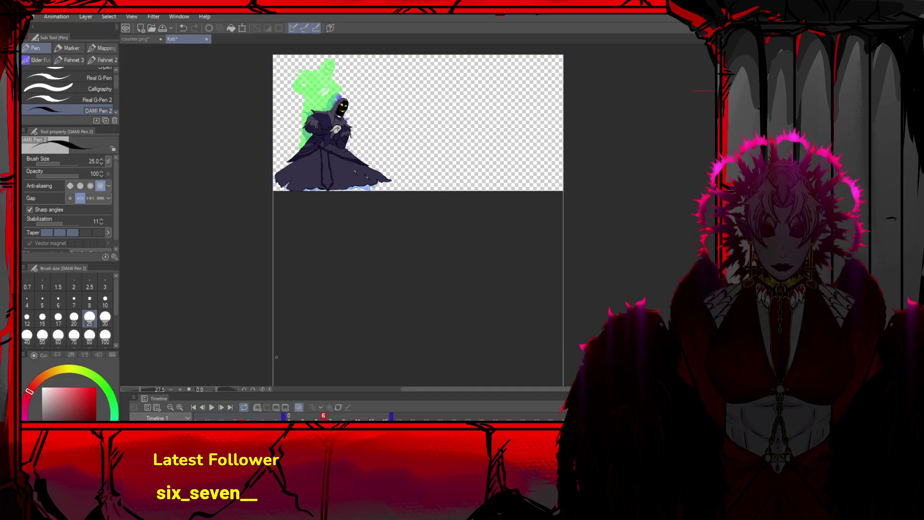
{"action": "left_click", "coordinate": [202, 408]}
{"action": "left_click", "coordinate": [202, 408]}
{"action": "left_click", "coordinate": [202, 408]}
{"action": "left_click", "coordinate": [202, 408]}
{"action": "left_click", "coordinate": [202, 408]}
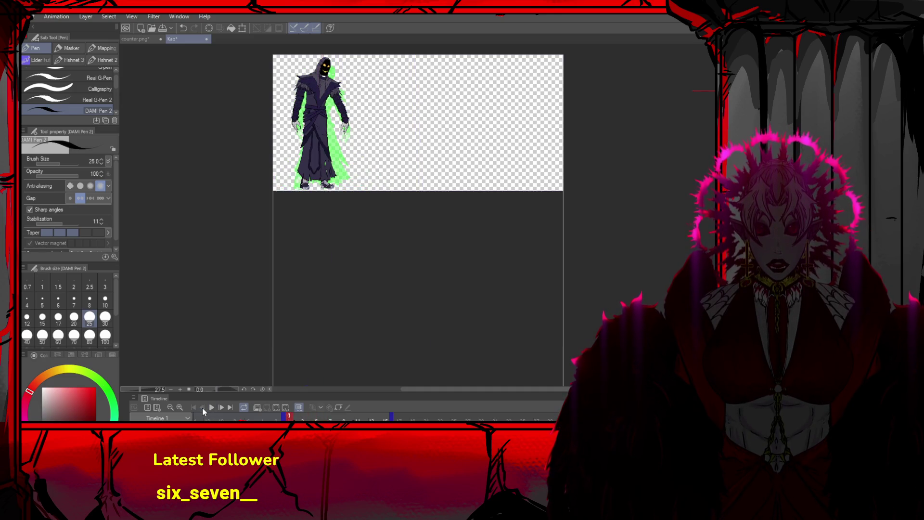
{"action": "left_click", "coordinate": [221, 408]}
{"action": "left_click", "coordinate": [224, 408]}
{"action": "left_click", "coordinate": [223, 408]}
{"action": "left_click", "coordinate": [223, 408]}
{"action": "left_click", "coordinate": [223, 408]}
{"action": "left_click", "coordinate": [223, 408]}
{"action": "left_click", "coordinate": [223, 408]}
{"action": "scroll", "coordinate": [327, 145], "scroll_direction": "up", "scroll_amount": 1}
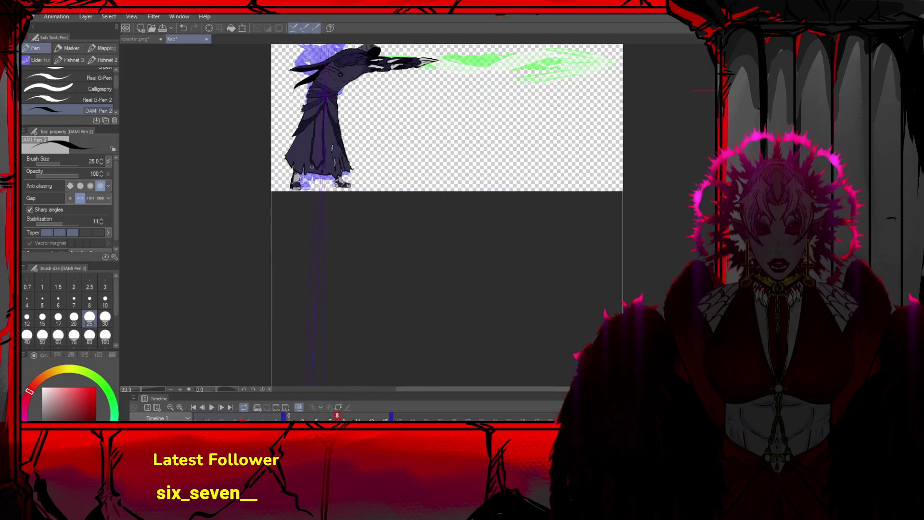
{"action": "scroll", "coordinate": [327, 145], "scroll_direction": "down", "scroll_amount": 2}
{"action": "key", "text": "o"}
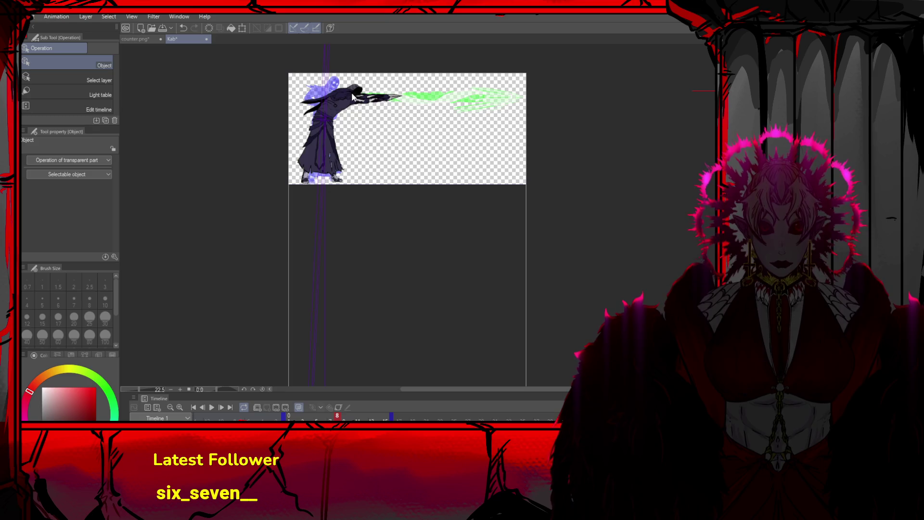
{"action": "scroll", "coordinate": [360, 98], "scroll_direction": "up", "scroll_amount": 3}
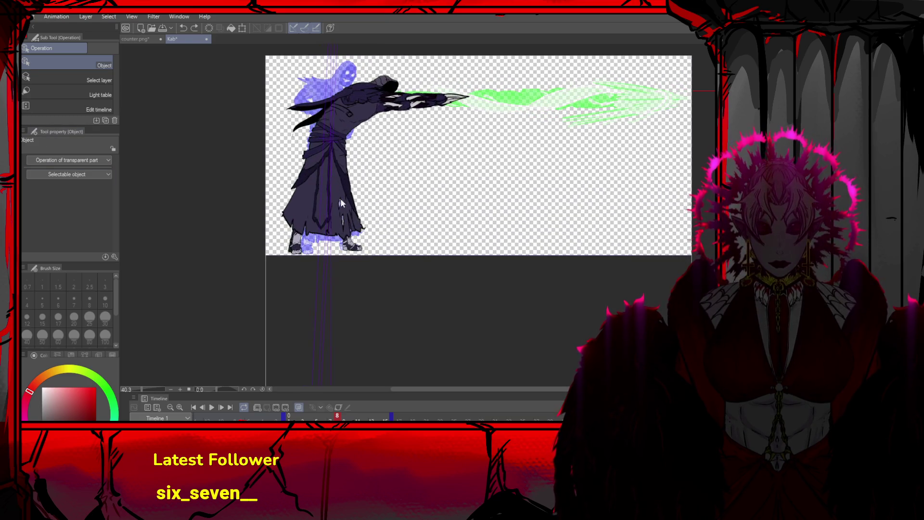
{"action": "left_click", "coordinate": [222, 407]}
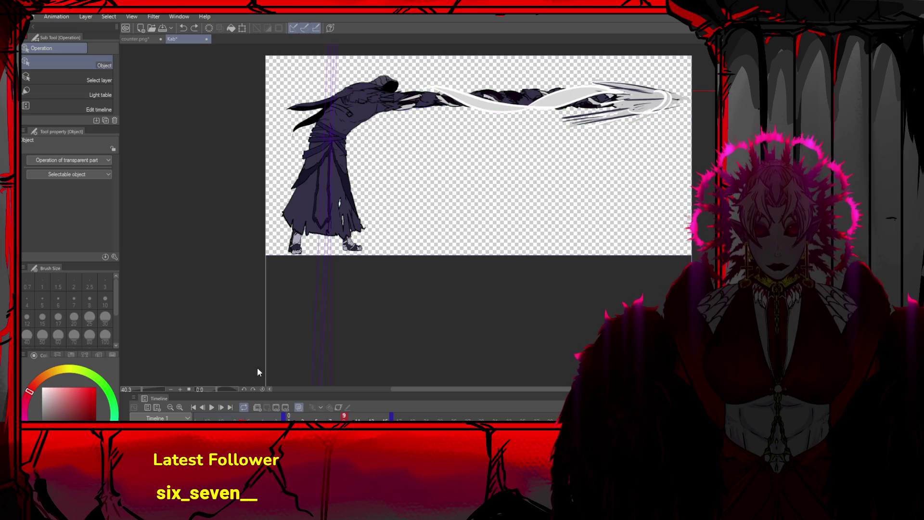
{"action": "left_click", "coordinate": [220, 407]}
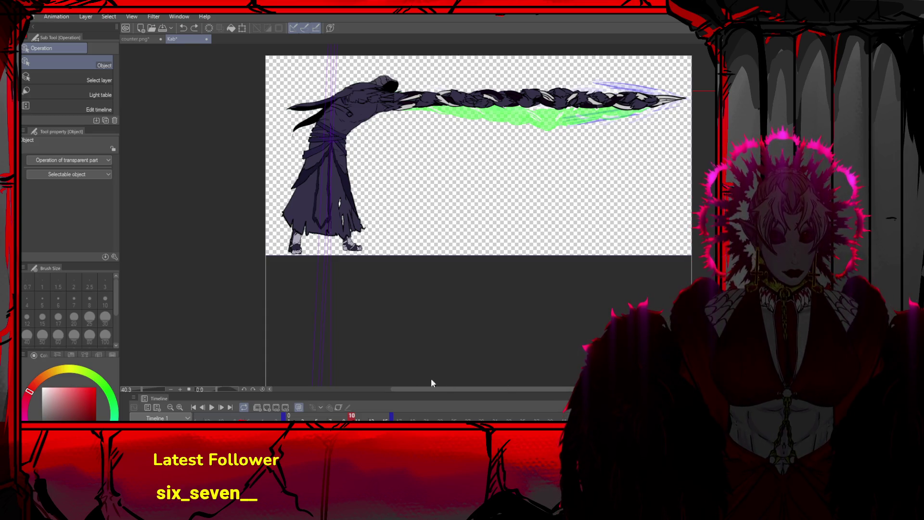
{"action": "left_click", "coordinate": [204, 406]}
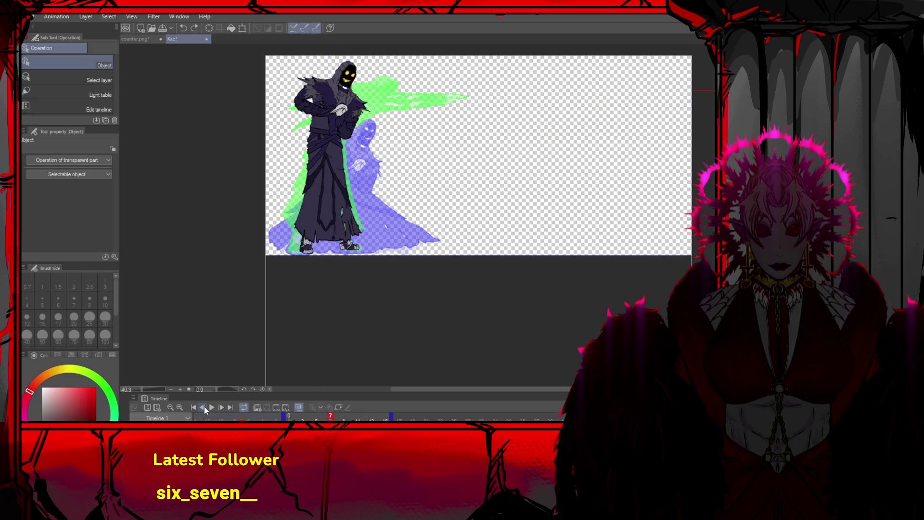
{"action": "left_click", "coordinate": [204, 406]}
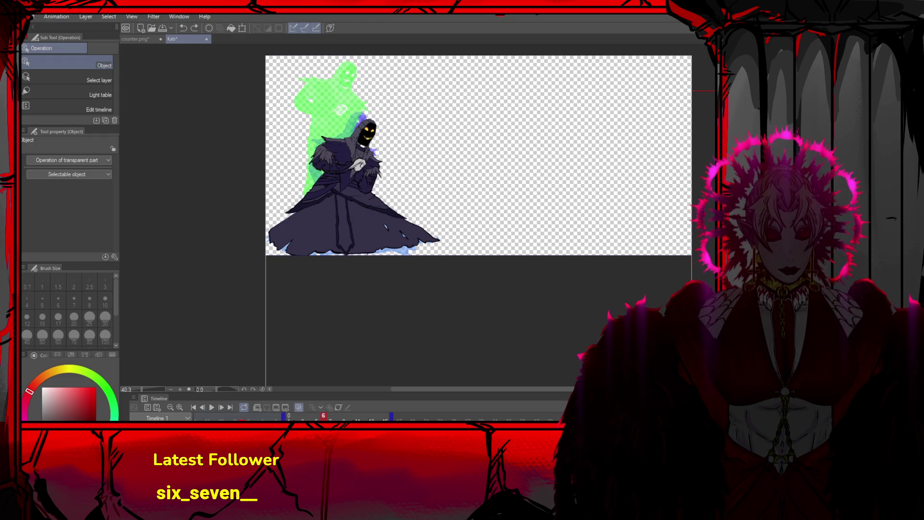
Redo and undo the long dark arm stroke on frame 6, then clear frame 7's standing-figure strokes
{"action": "key", "text": "ctrl+y"}
{"action": "key", "text": "ctrl+z"}
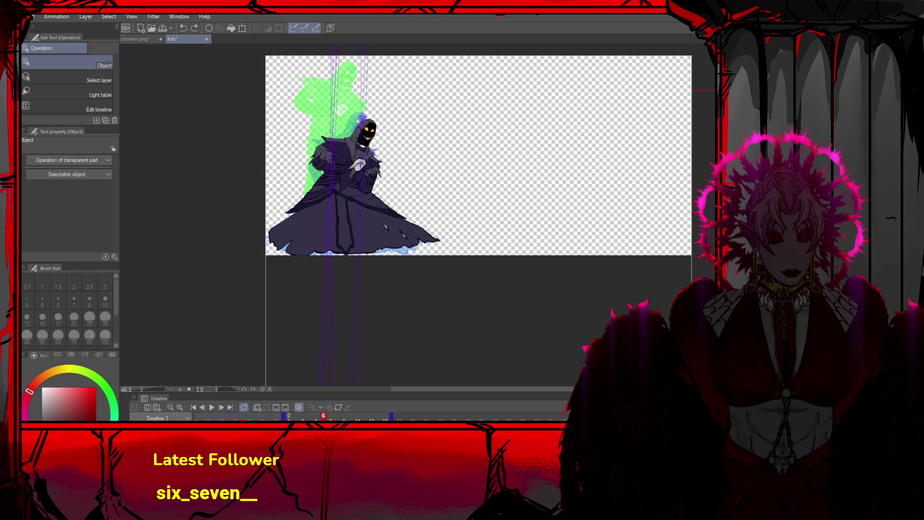
{"action": "left_click", "coordinate": [220, 406]}
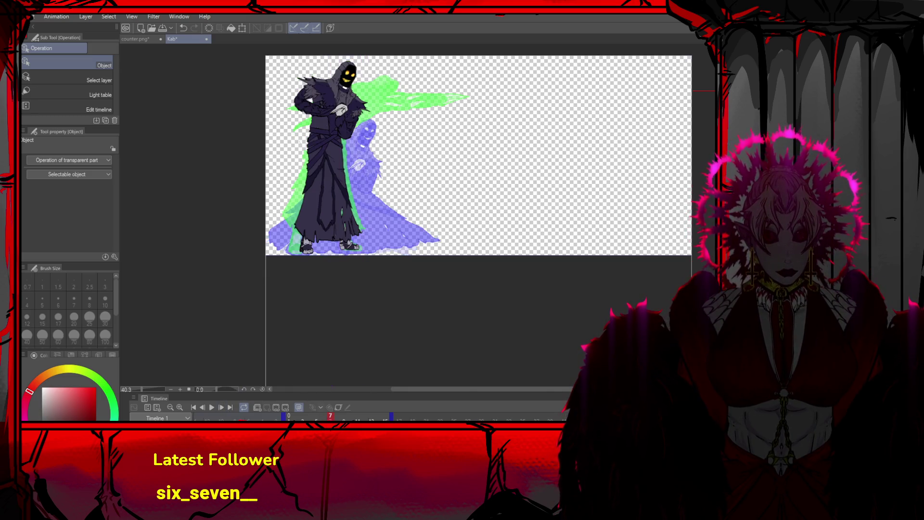
{"action": "key", "text": "Right"}
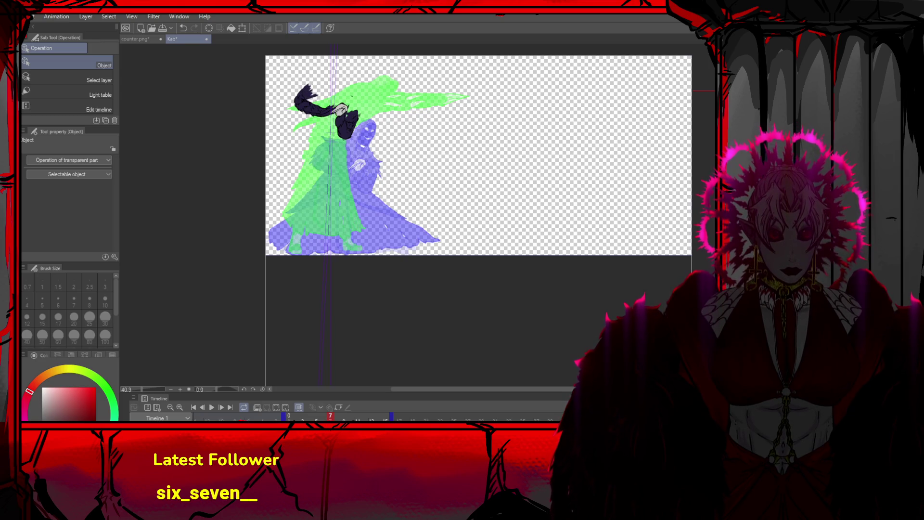
{"action": "key", "text": "ctrl+z"}
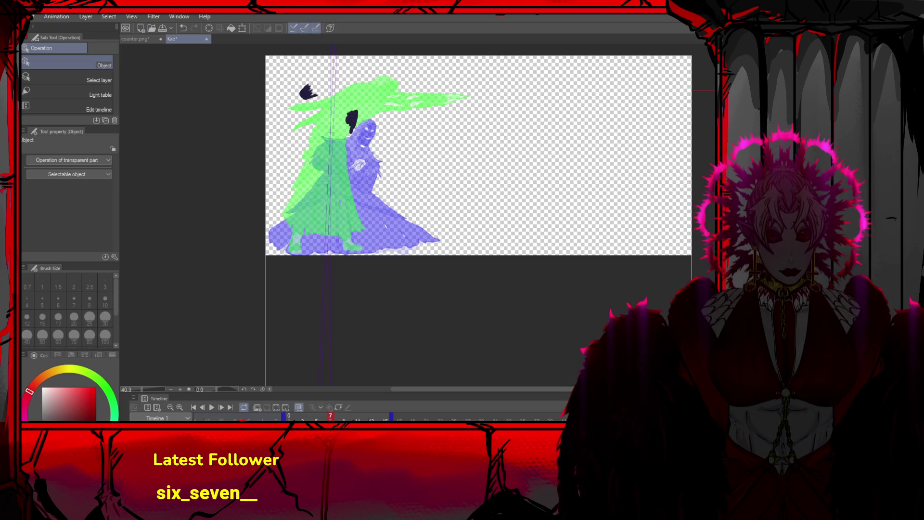
{"action": "key", "text": "ctrl+z"}
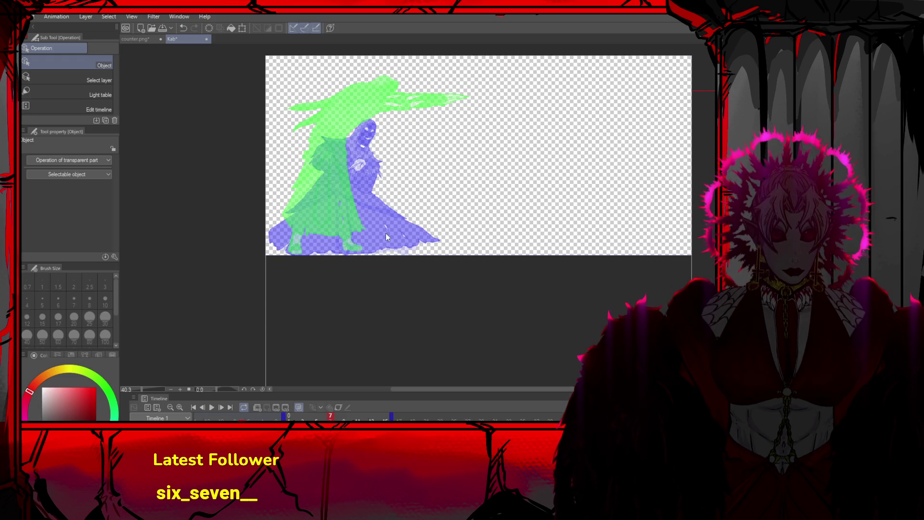
Place the crouched reaper drawing into frame 7 and view it at 100%
{"action": "key", "text": "ctrl+z"}
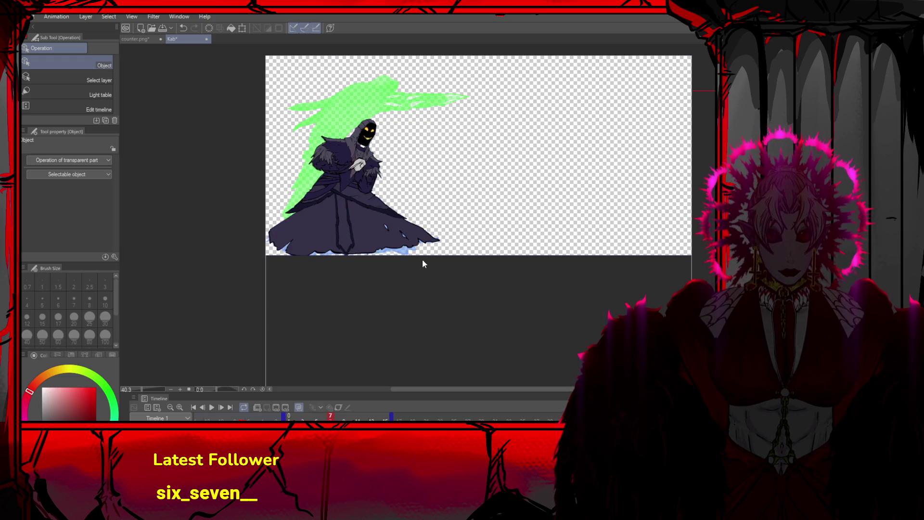
{"action": "scroll", "coordinate": [379, 222], "scroll_direction": "up", "scroll_amount": 1}
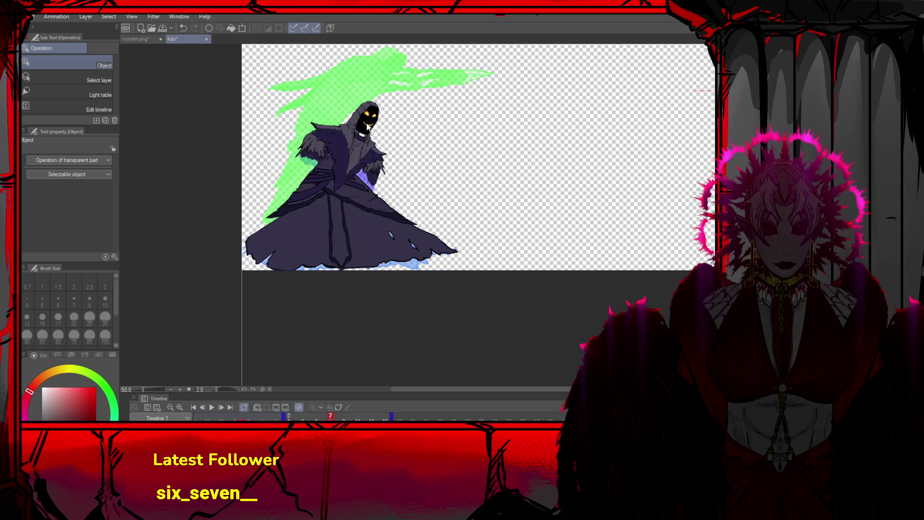
{"action": "key", "text": "p"}
{"action": "key", "text": "ctrl+alt+0"}
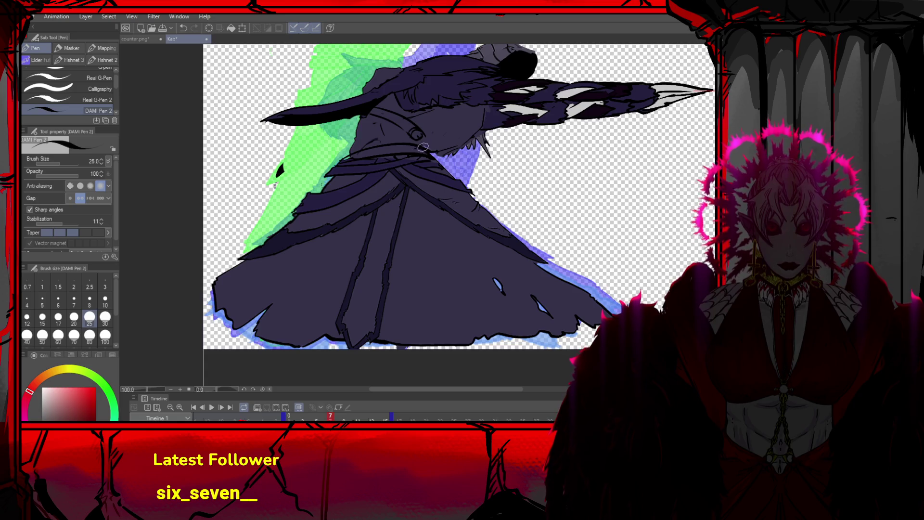
Sample the robe's dark purple and add detail strokes around frame 7's belt
{"action": "left_click", "coordinate": [341, 166], "text": "alt"}
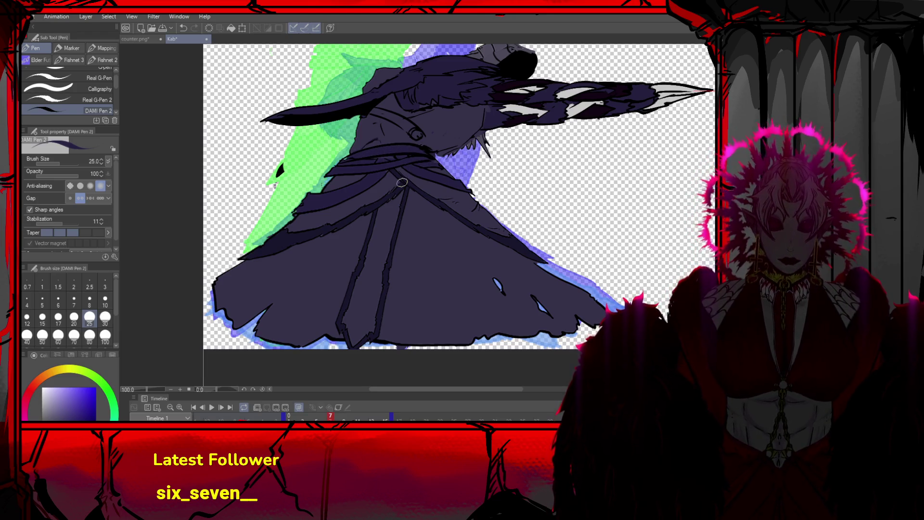
{"action": "scroll", "coordinate": [402, 182], "scroll_direction": "down", "scroll_amount": 5}
{"action": "scroll", "coordinate": [396, 165], "scroll_direction": "up", "scroll_amount": 4}
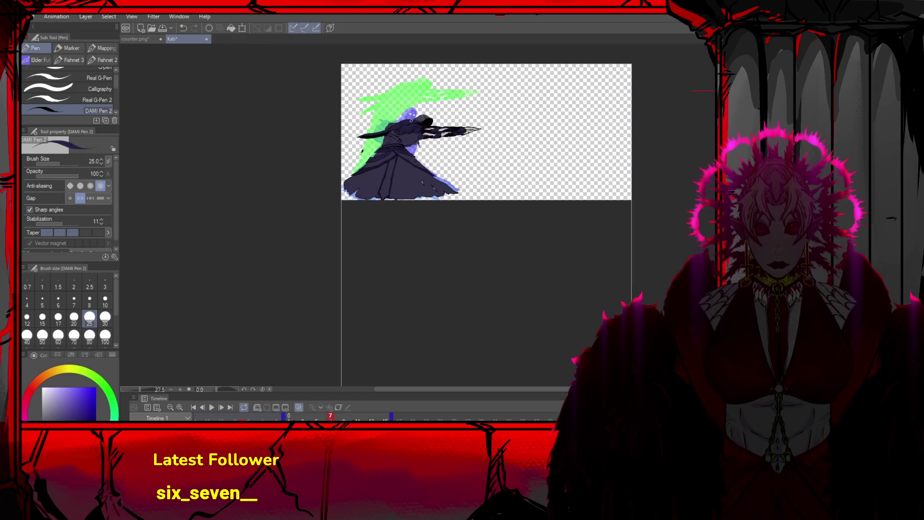
{"action": "scroll", "coordinate": [396, 96], "scroll_direction": "down", "scroll_amount": 2}
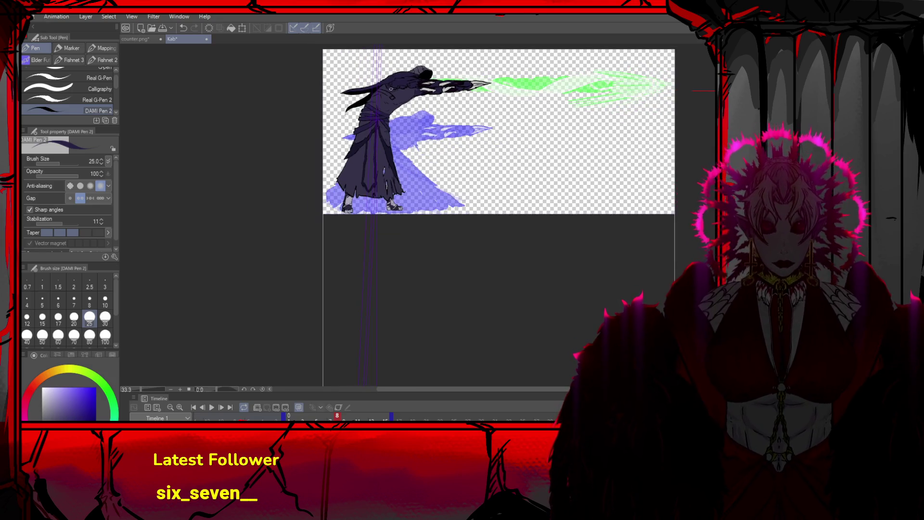
Delete the reaper drawing from frame 8 and compare frames 8 and 9 against the onion skin
{"action": "key", "text": "o"}
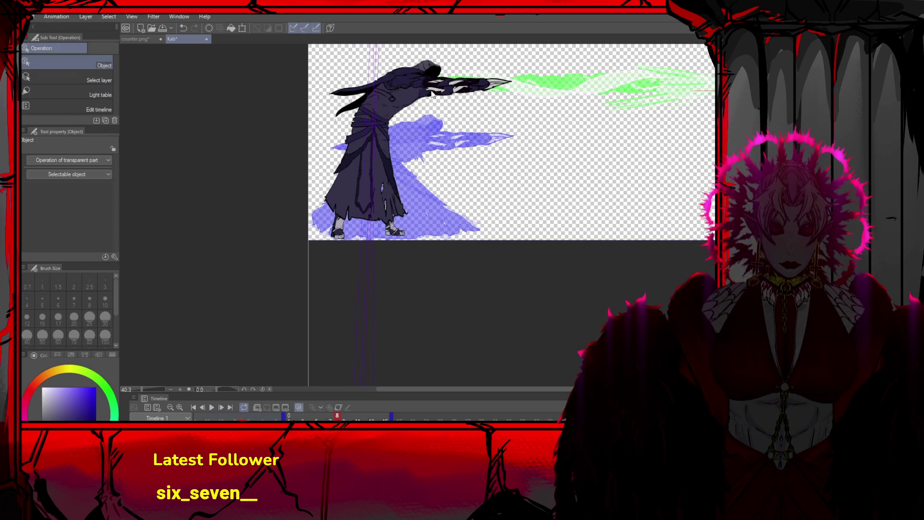
{"action": "key", "text": "Delete"}
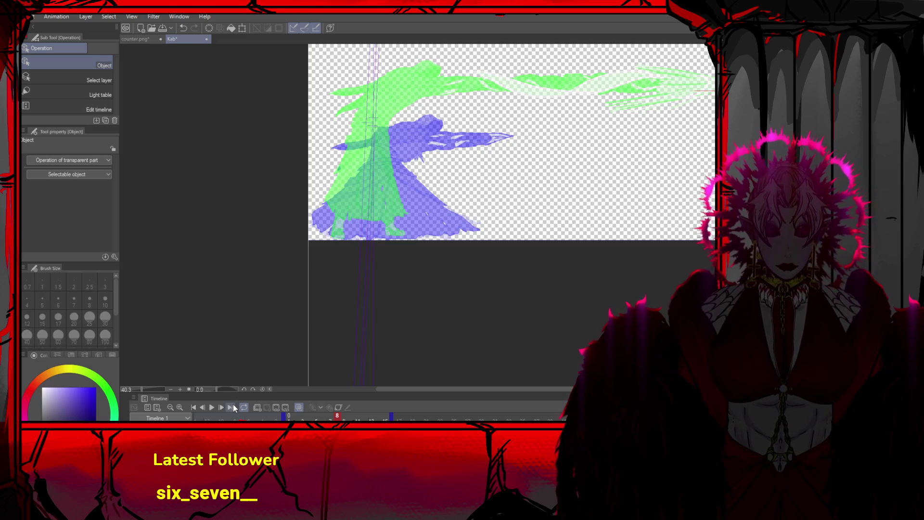
{"action": "left_click", "coordinate": [221, 407]}
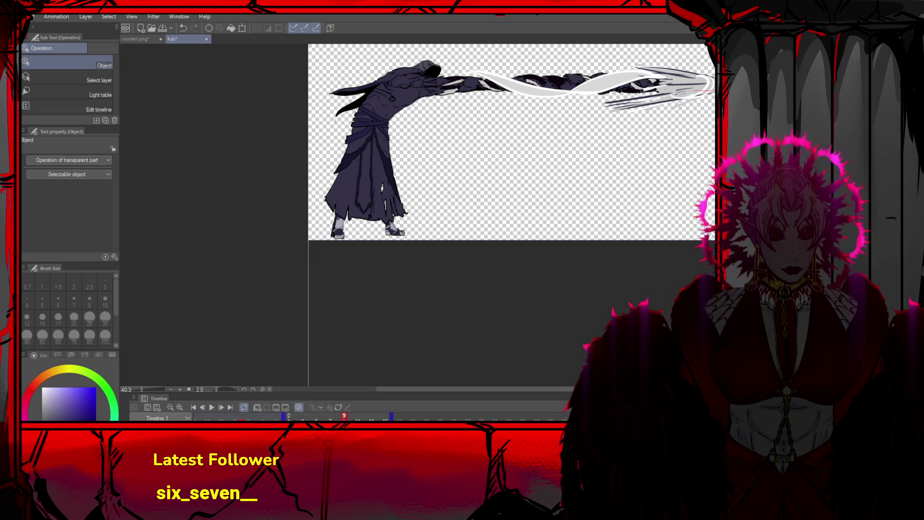
{"action": "key", "text": "space"}
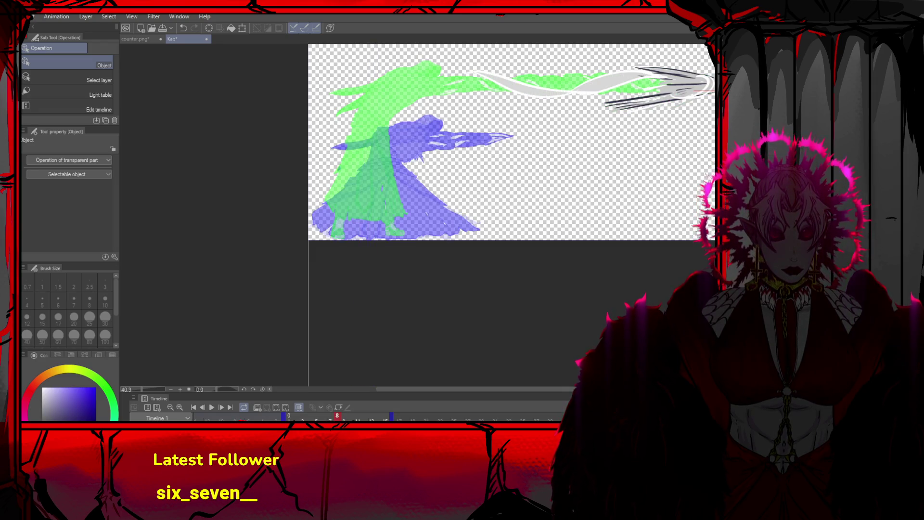
{"action": "key", "text": "space"}
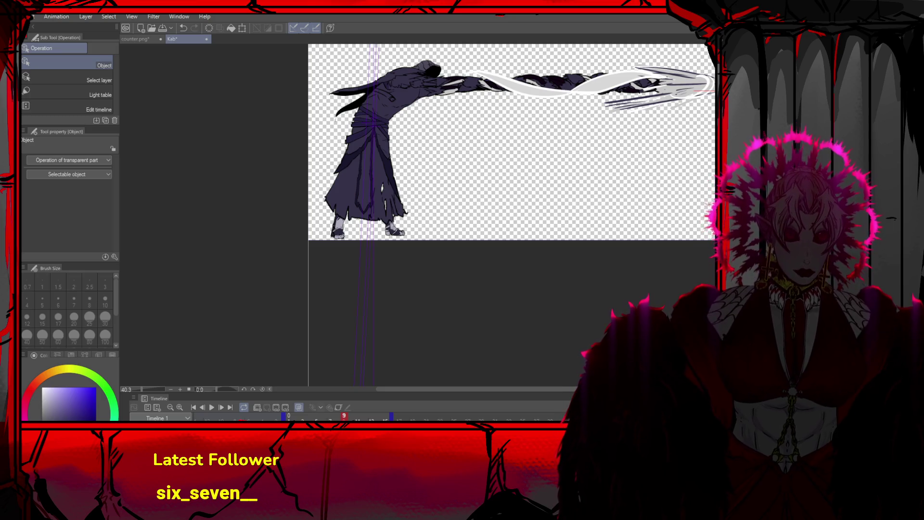
{"action": "key", "text": "space"}
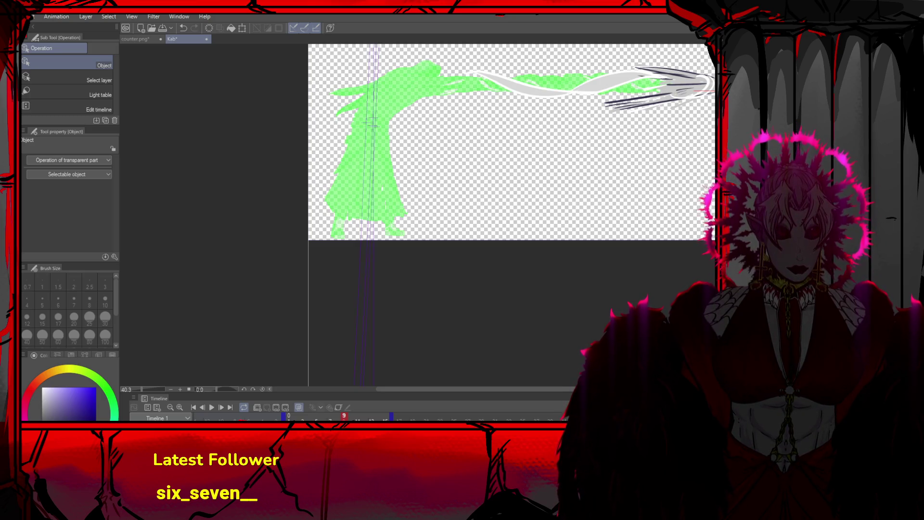
{"action": "key", "text": "space"}
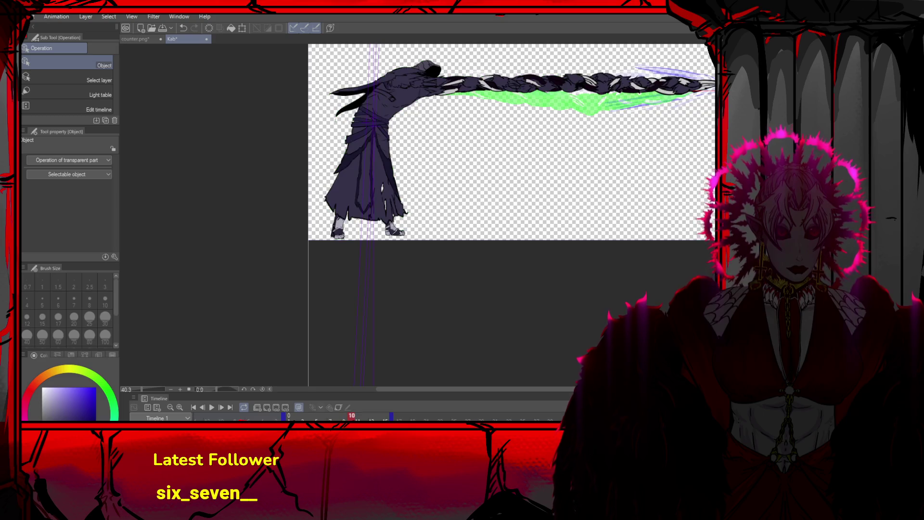
Check frame 10's arm against the onion skin, then paste the braided arm into frame 8
{"action": "key", "text": "Right"}
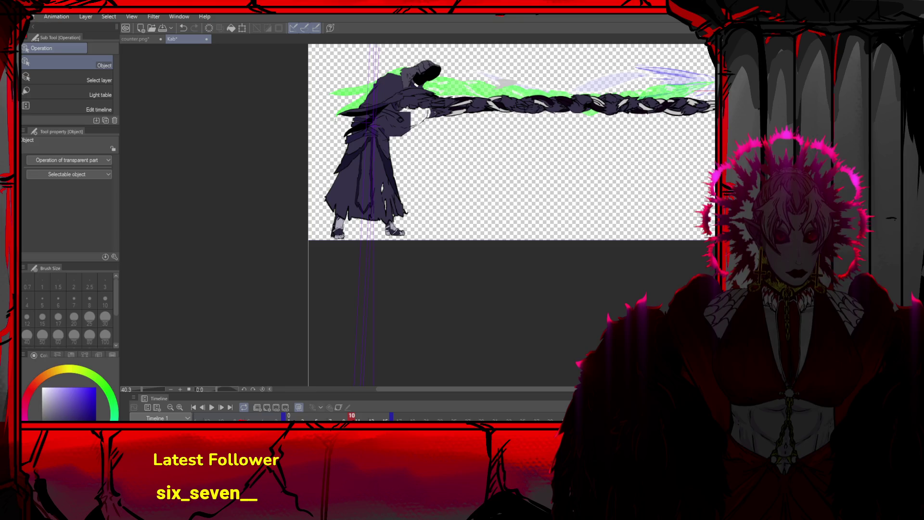
{"action": "key", "text": "ctrl+z"}
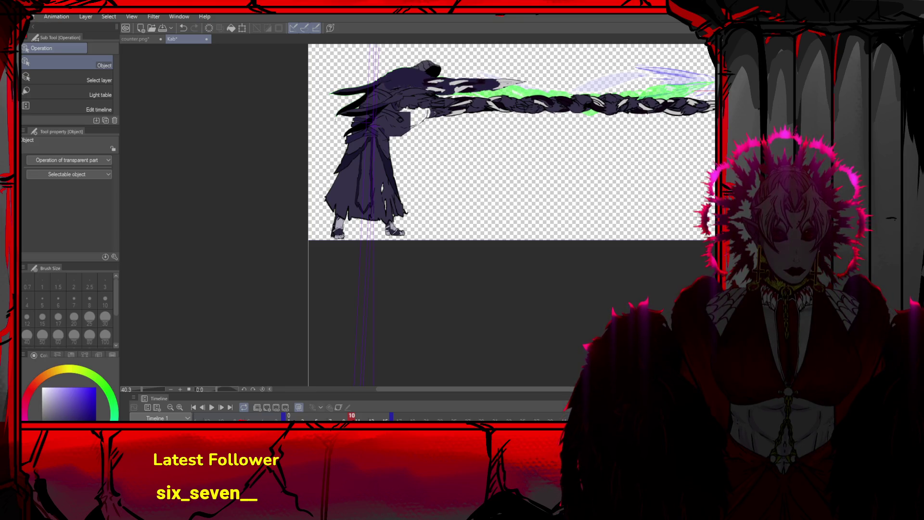
{"action": "key", "text": "ctrl+y"}
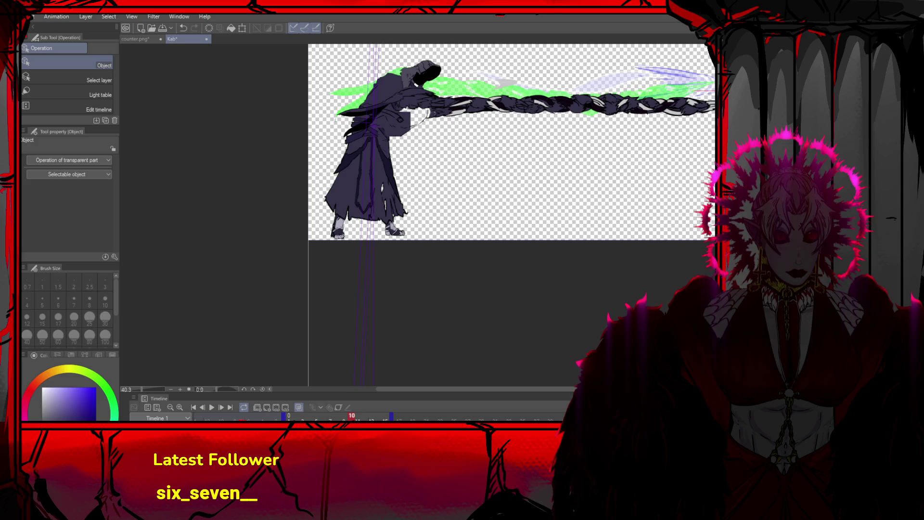
{"action": "key", "text": "Left"}
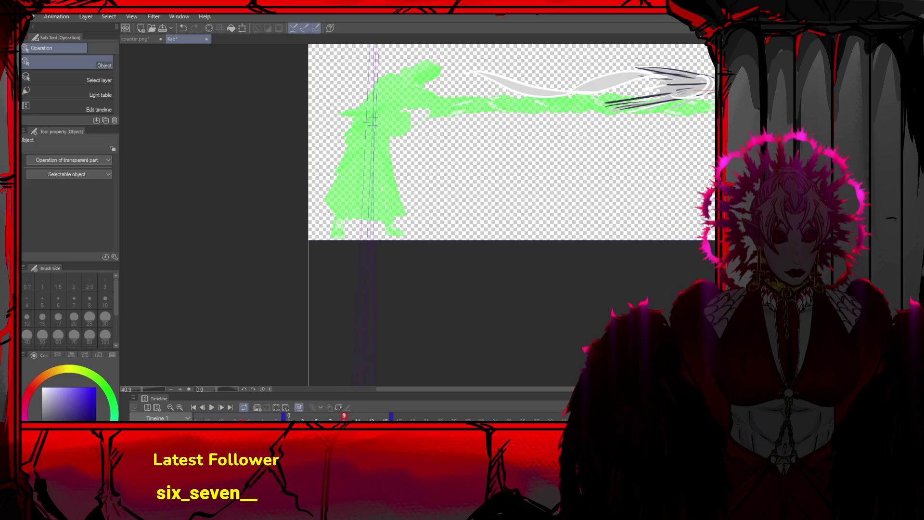
{"action": "key", "text": "Left"}
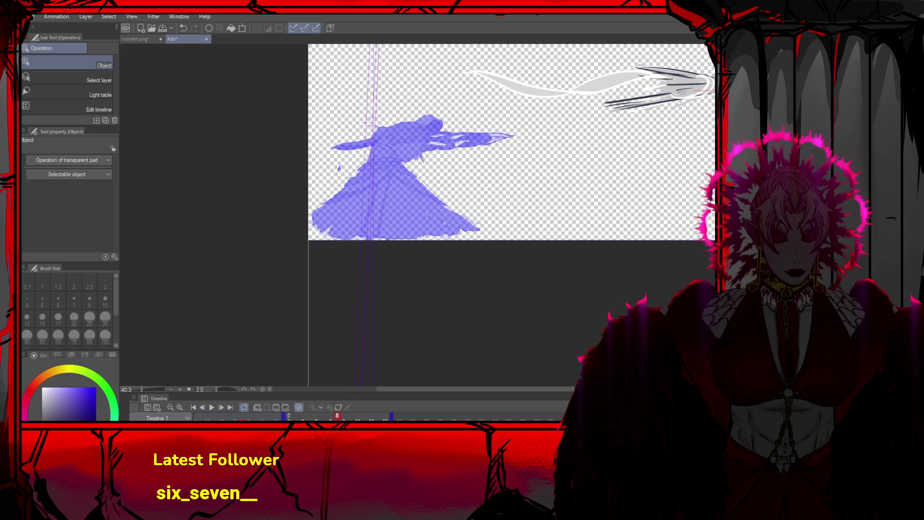
{"action": "key", "text": "ctrl+z"}
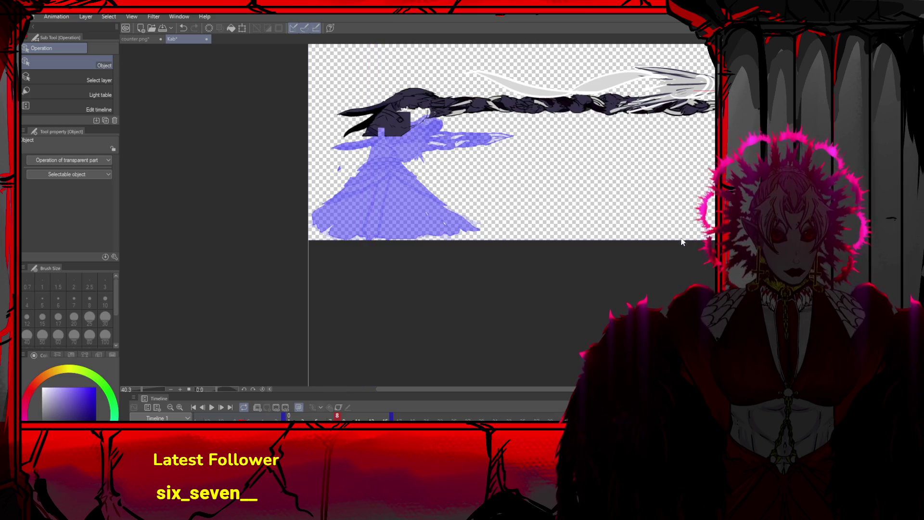
Move frame 8's braided arm and white wisp down onto the figure's shoulder
{"action": "left_click_drag", "start_coordinate": [618, 124], "coordinate": [604, 143]}
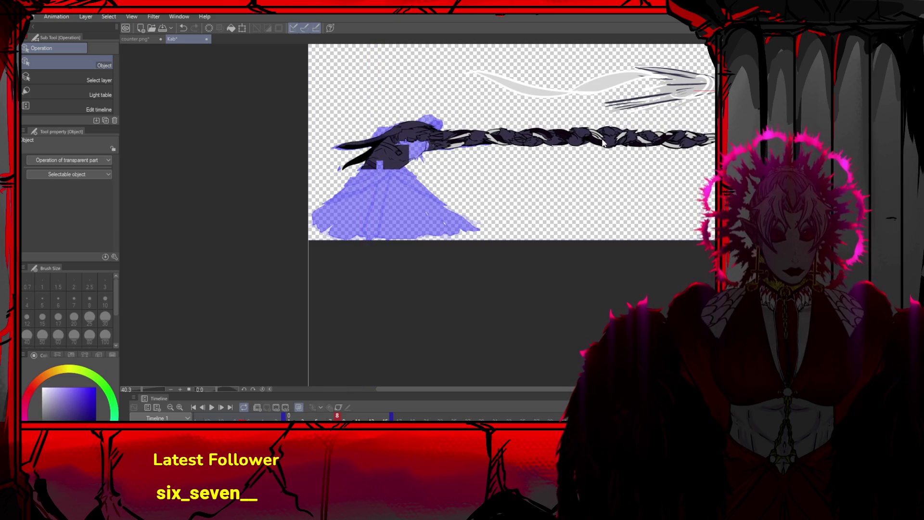
{"action": "left_click_drag", "start_coordinate": [696, 78], "coordinate": [699, 130]}
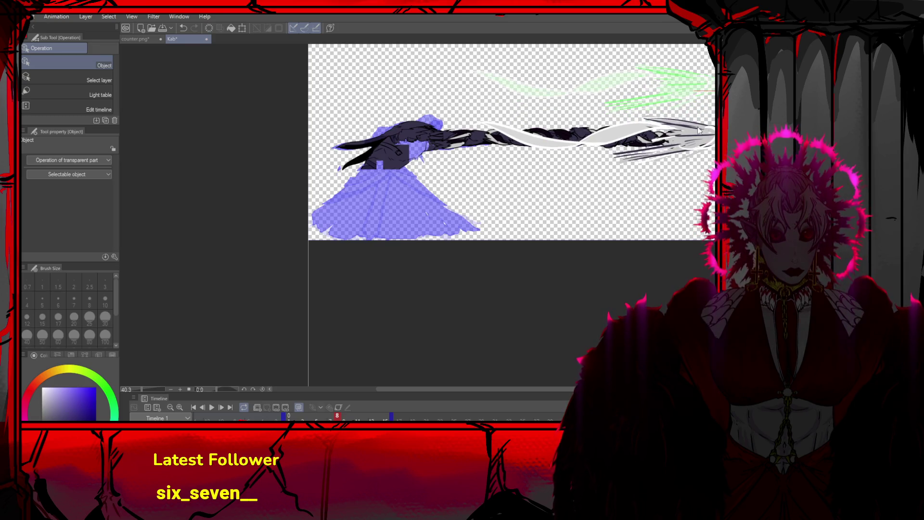
{"action": "left_click_drag", "start_coordinate": [472, 141], "coordinate": [463, 144]}
{"action": "mouse_move", "coordinate": [665, 134]}
{"action": "left_mouse_down"}
{"action": "mouse_move", "coordinate": [664, 144]}
{"action": "mouse_move", "coordinate": [633, 131]}
{"action": "mouse_move", "coordinate": [652, 128]}
{"action": "mouse_move", "coordinate": [636, 121]}
{"action": "left_mouse_up"}
Rotate the whole braid clockwise to slant about 9° from the shoulder, then select the torso
{"action": "key", "text": "ctrl+t"}
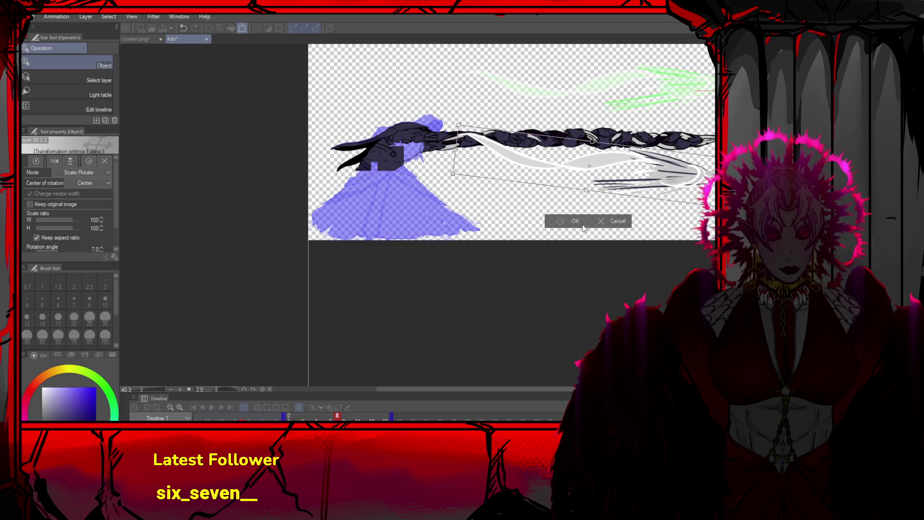
{"action": "left_click", "coordinate": [612, 220]}
{"action": "key", "text": "ctrl+t"}
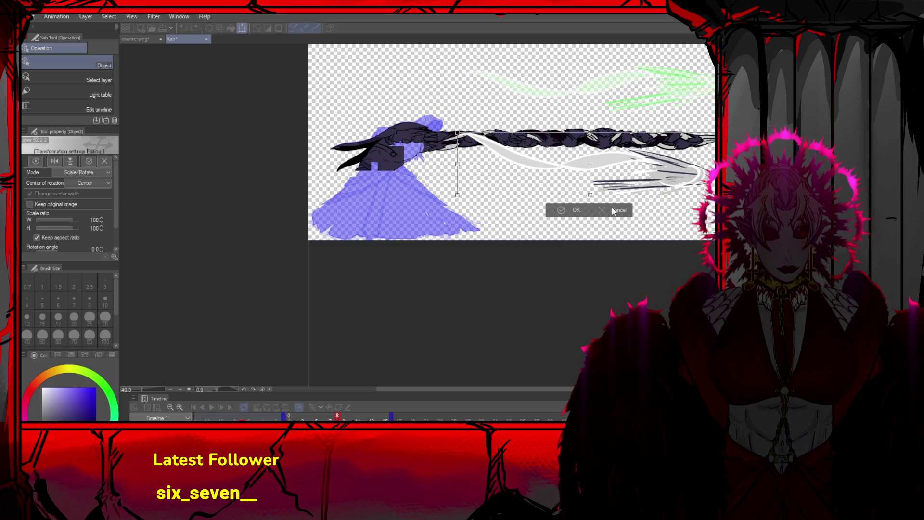
{"action": "left_click", "coordinate": [614, 211]}
{"action": "key", "text": "ctrl+t"}
{"action": "mouse_move", "coordinate": [588, 101]}
{"action": "left_mouse_down"}
{"action": "mouse_move", "coordinate": [591, 129]}
{"action": "mouse_move", "coordinate": [556, 150]}
{"action": "left_mouse_up"}
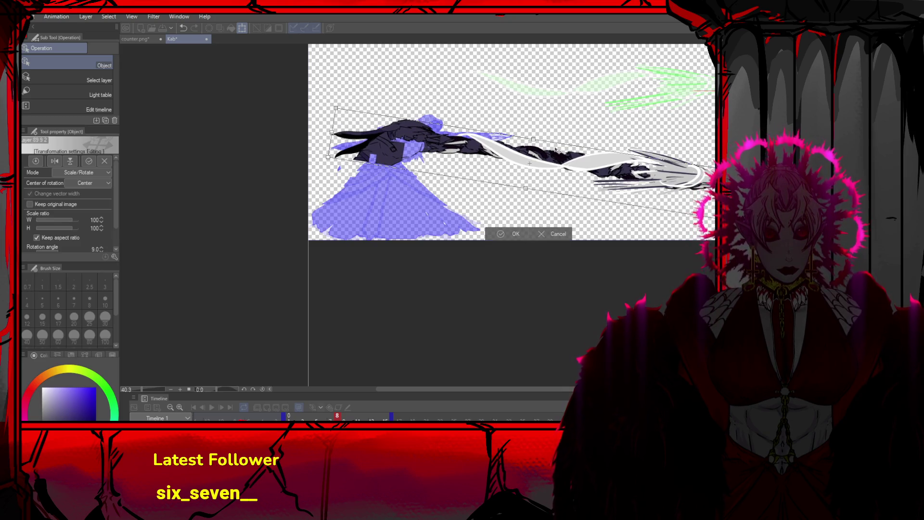
{"action": "key", "text": "Return"}
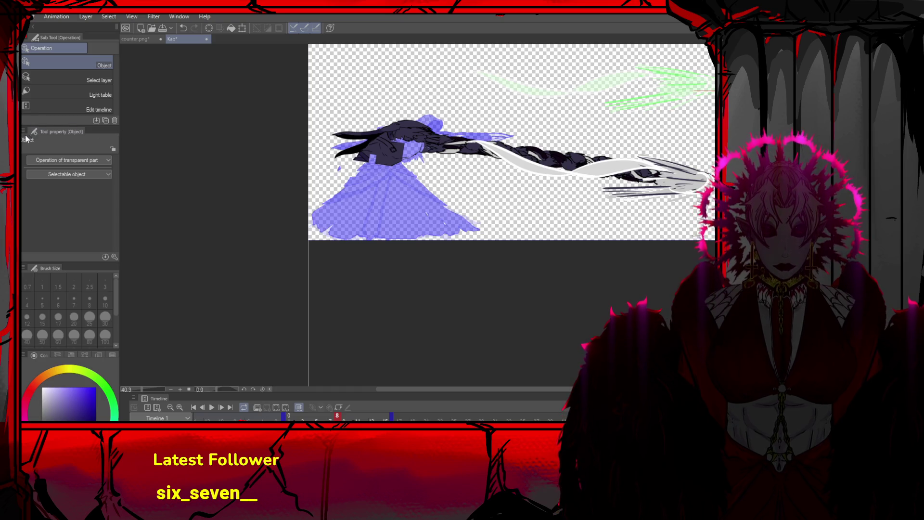
{"action": "key", "text": "m"}
{"action": "left_click_drag", "start_coordinate": [316, 143], "coordinate": [405, 174]}
Stretch the selected torso to 138% height
{"action": "key", "text": "ctrl+t"}
{"action": "left_click_drag", "start_coordinate": [328, 184], "coordinate": [332, 185]}
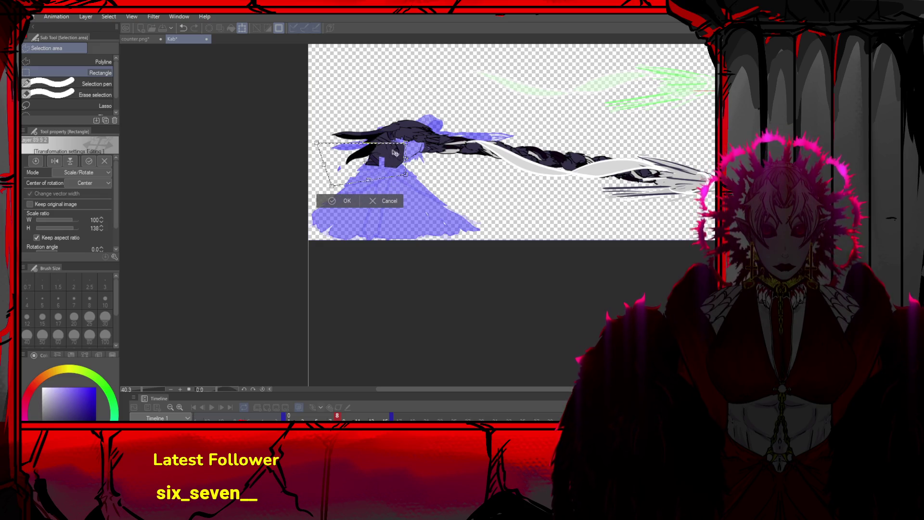
{"action": "key", "text": "Return"}
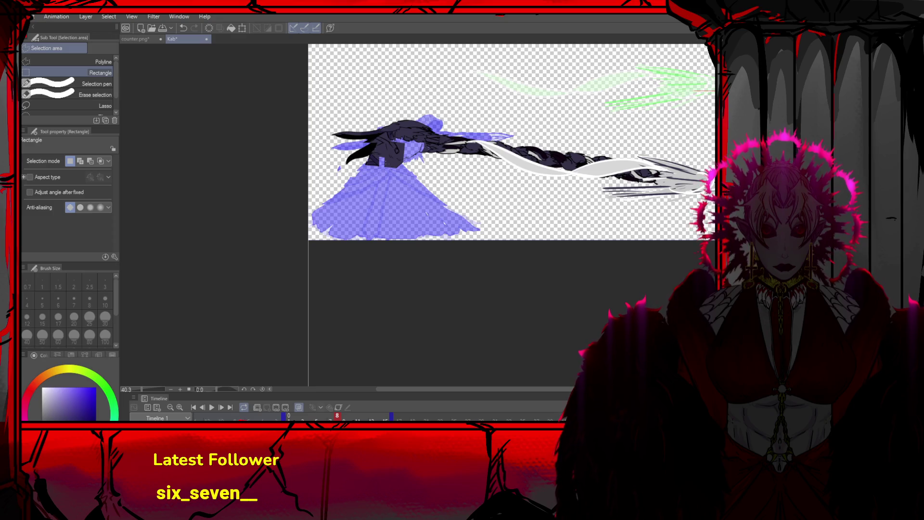
Delete the stray dark strokes around the torso and go to frame 7
{"action": "mouse_move", "coordinate": [336, 140]}
{"action": "left_mouse_down"}
{"action": "mouse_move", "coordinate": [409, 144]}
{"action": "mouse_move", "coordinate": [409, 184]}
{"action": "left_mouse_up"}
{"action": "key", "text": "Delete"}
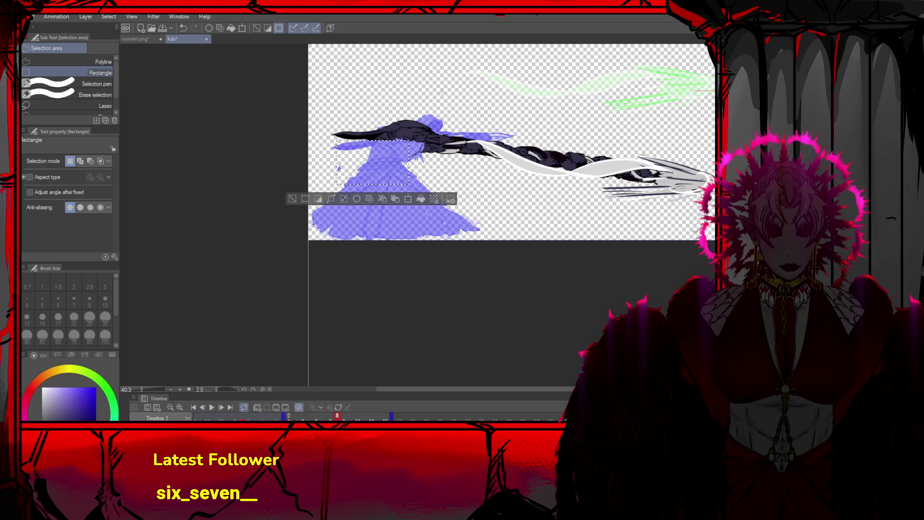
{"action": "key", "text": "ctrl+d"}
{"action": "key", "text": "comma"}
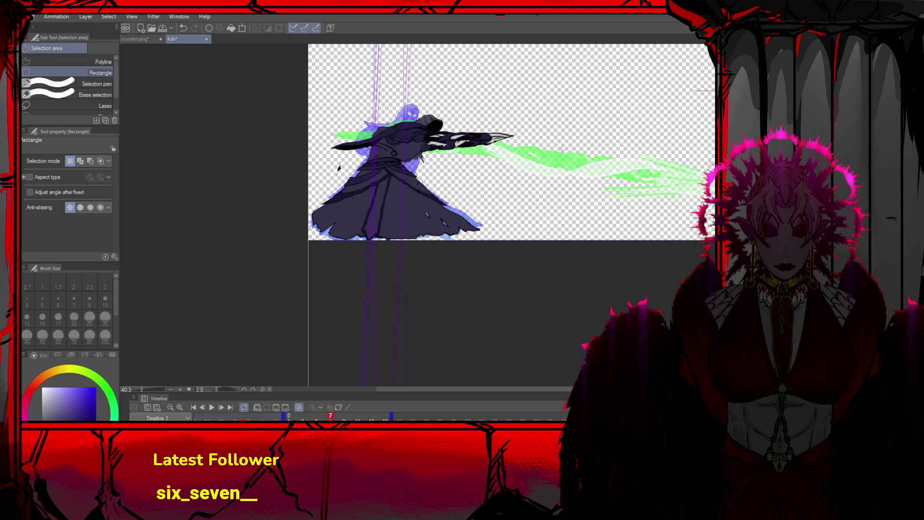
Auto-select frame 7's figure across all layers and rotate its upper body 8.1° clockwise
{"action": "key", "text": "w"}
{"action": "left_click", "coordinate": [23, 83]}
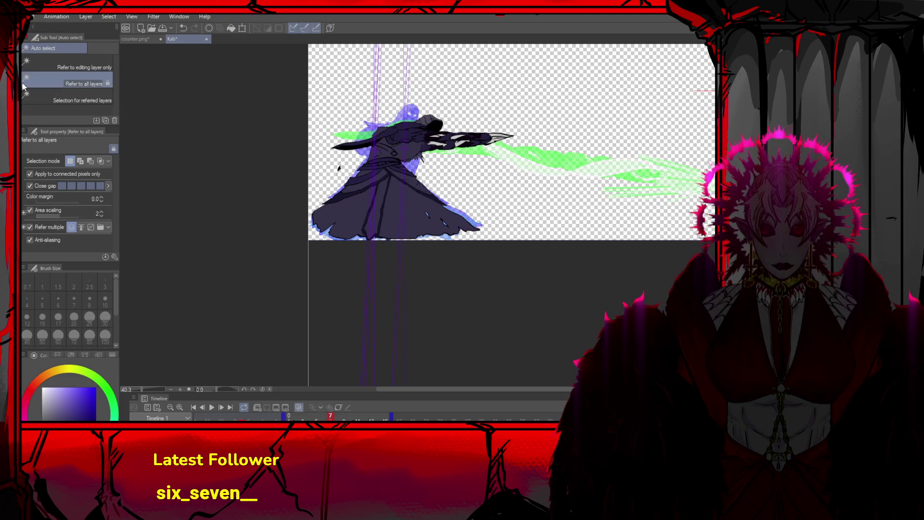
{"action": "key", "text": "o"}
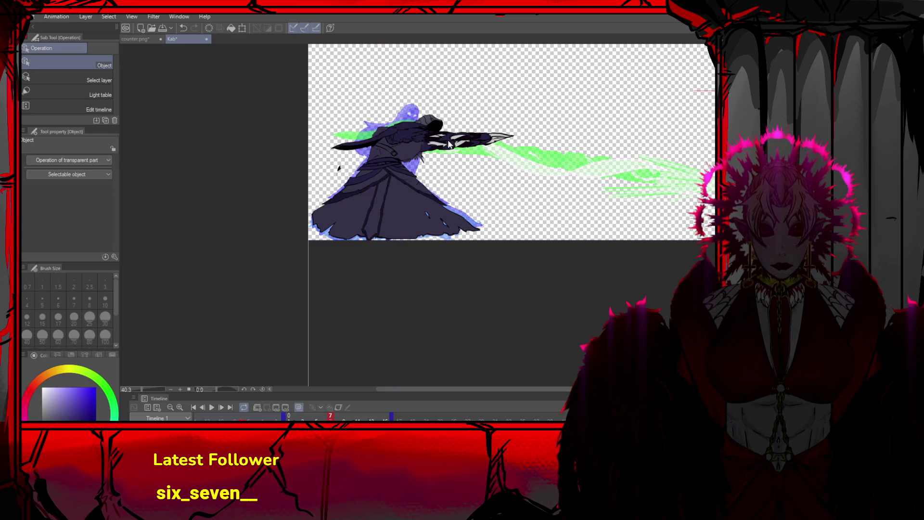
{"action": "key", "text": "ctrl+t"}
{"action": "mouse_move", "coordinate": [588, 162]}
{"action": "left_mouse_down"}
{"action": "mouse_move", "coordinate": [476, 161]}
{"action": "mouse_move", "coordinate": [434, 175]}
{"action": "left_mouse_up"}
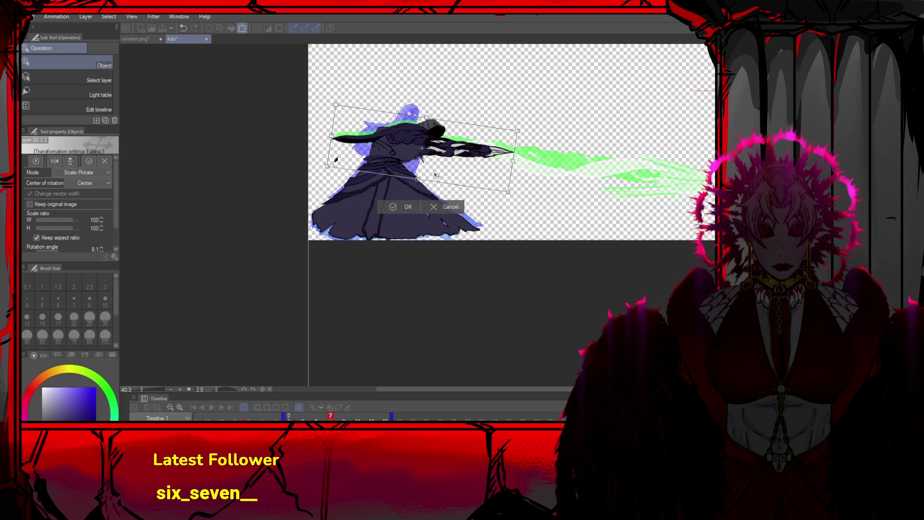
{"action": "left_click", "coordinate": [397, 207]}
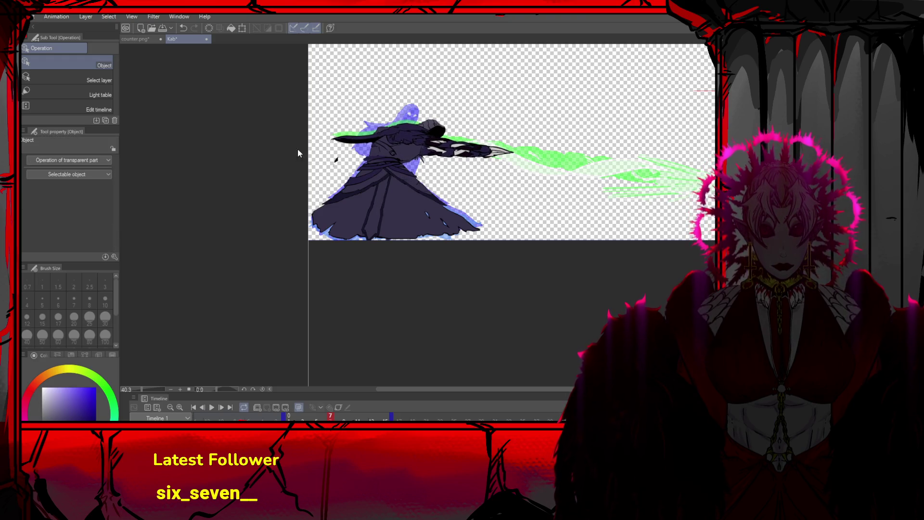
{"action": "key", "text": "p"}
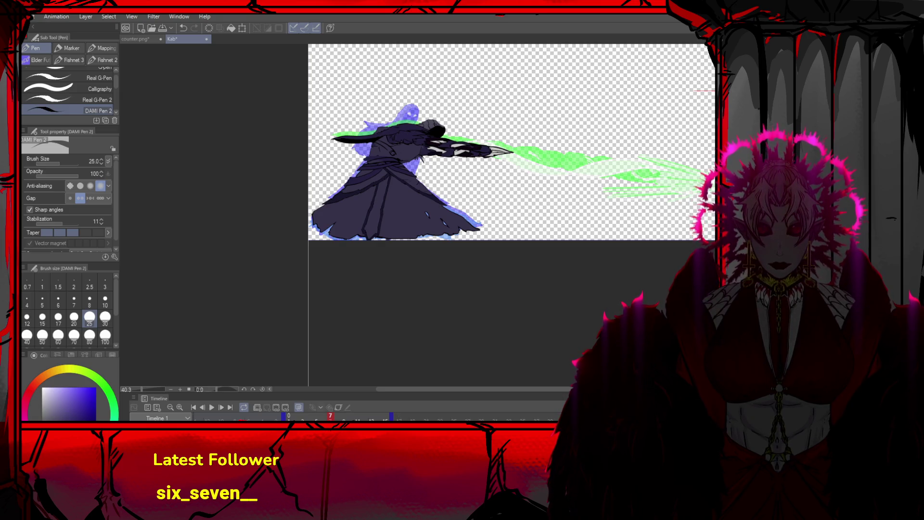
Step through frames 5 to 8, turn on loop playback, and compare frames 7 and 8
{"action": "left_click", "coordinate": [204, 407]}
{"action": "left_click", "coordinate": [204, 407]}
{"action": "left_click", "coordinate": [220, 407]}
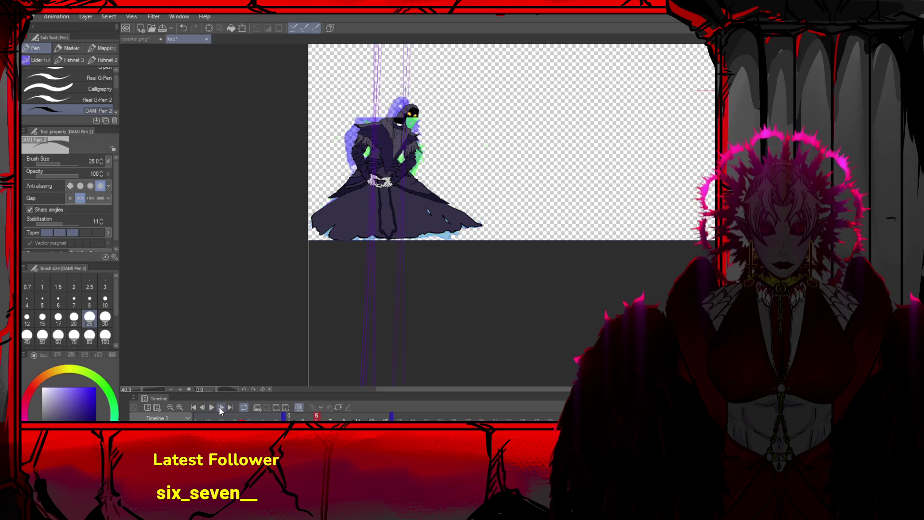
{"action": "left_click", "coordinate": [221, 407]}
{"action": "left_click", "coordinate": [220, 407]}
{"action": "left_click", "coordinate": [243, 407]}
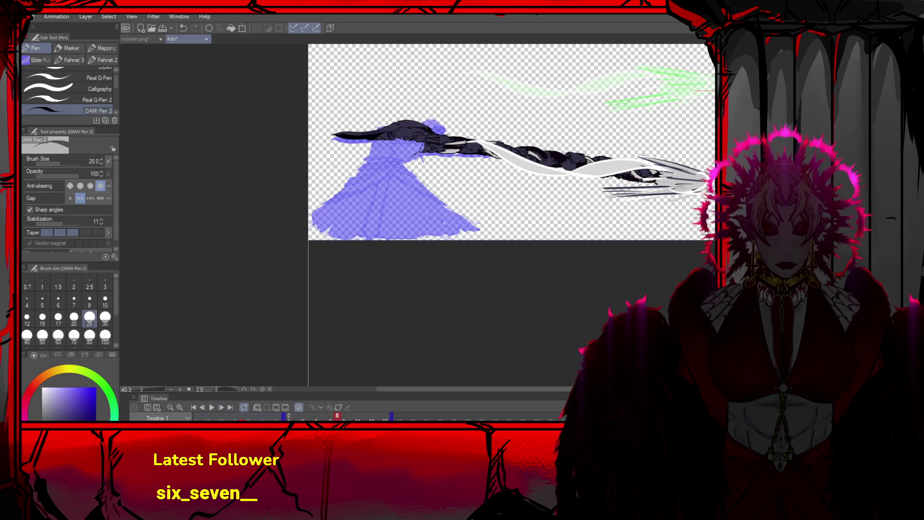
{"action": "key", "text": "Left"}
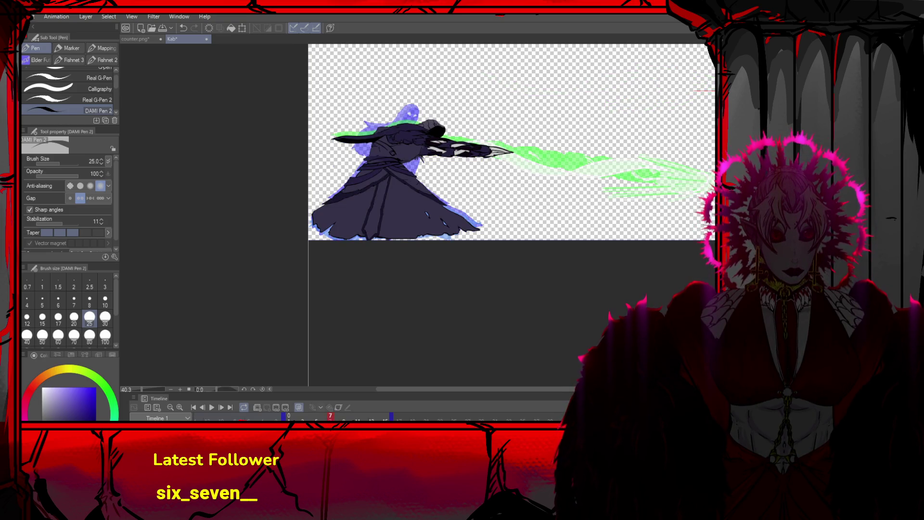
{"action": "left_click", "coordinate": [220, 407]}
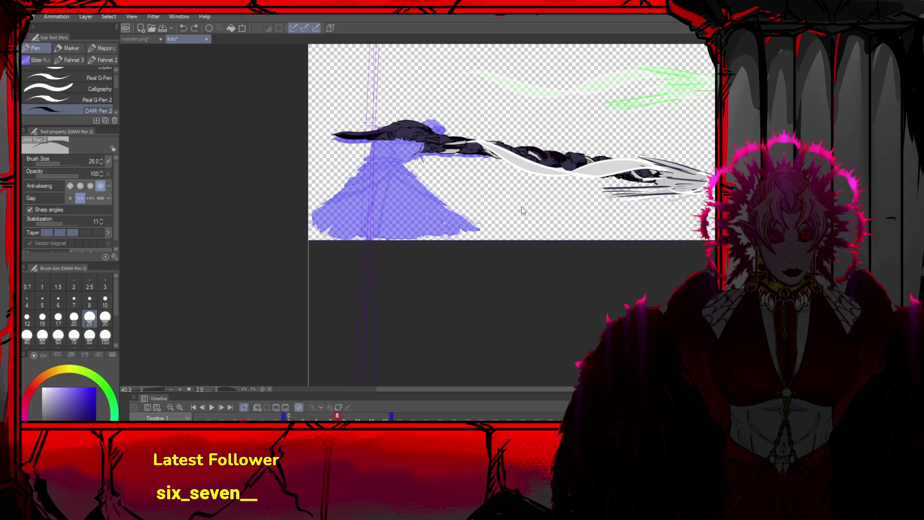
{"action": "scroll", "coordinate": [461, 165], "scroll_direction": "up", "scroll_amount": 2}
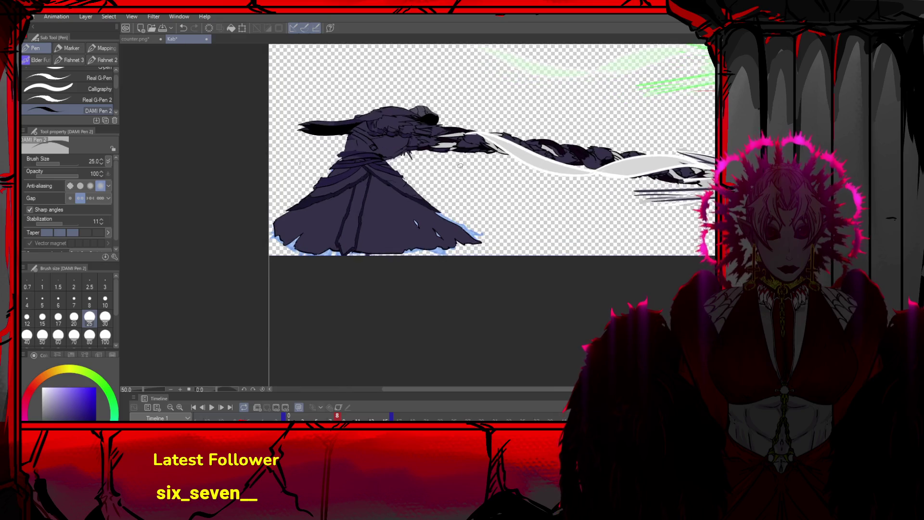
Zoom out to 33.3% to show the whole canvas and play the animation
{"action": "scroll", "coordinate": [461, 165], "scroll_direction": "up", "scroll_amount": 1}
{"action": "key", "text": "o"}
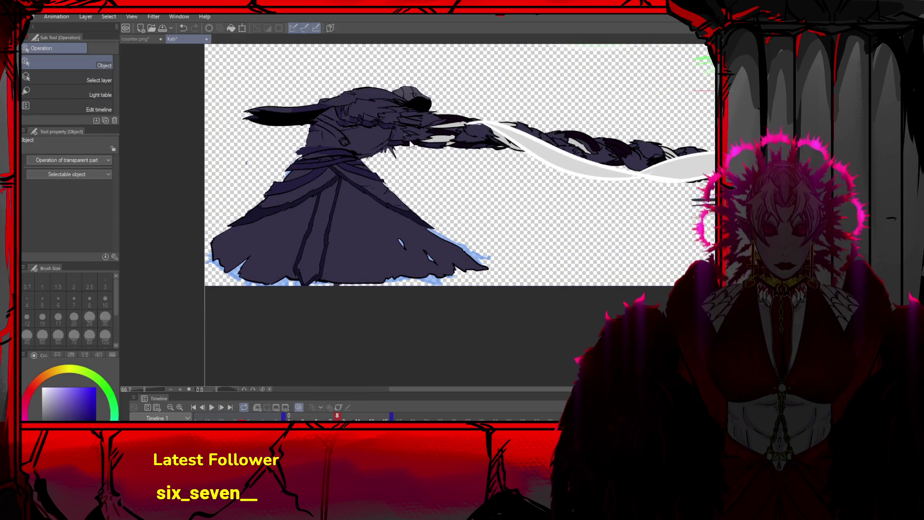
{"action": "left_click", "coordinate": [412, 141]}
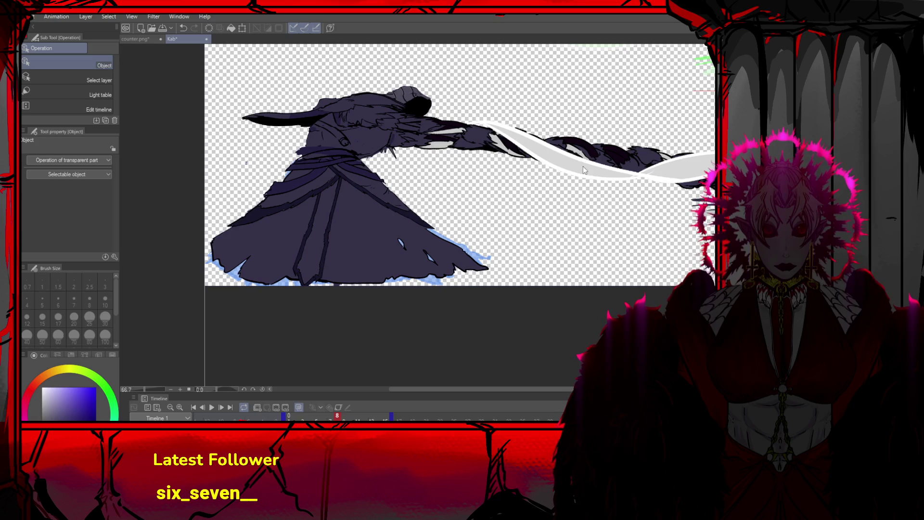
{"action": "scroll", "coordinate": [588, 169], "scroll_direction": "down", "scroll_amount": 2}
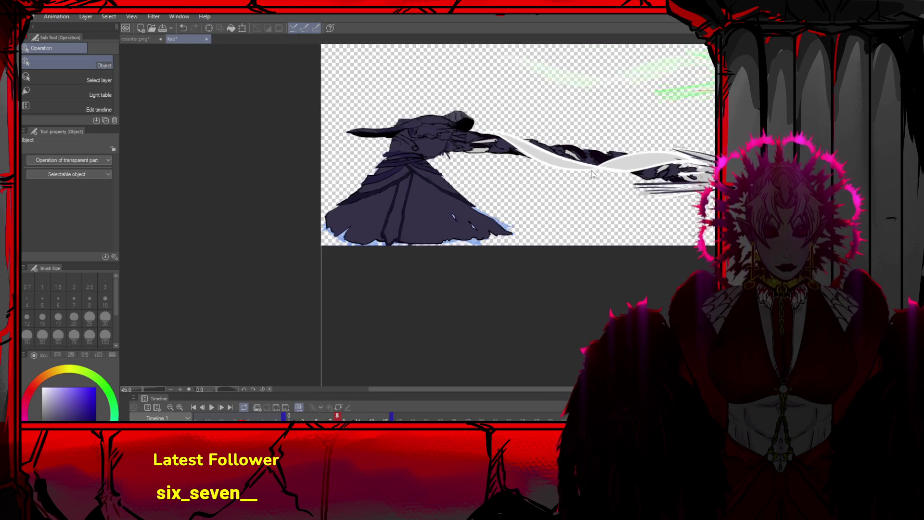
{"action": "scroll", "coordinate": [591, 170], "scroll_direction": "down", "scroll_amount": 1}
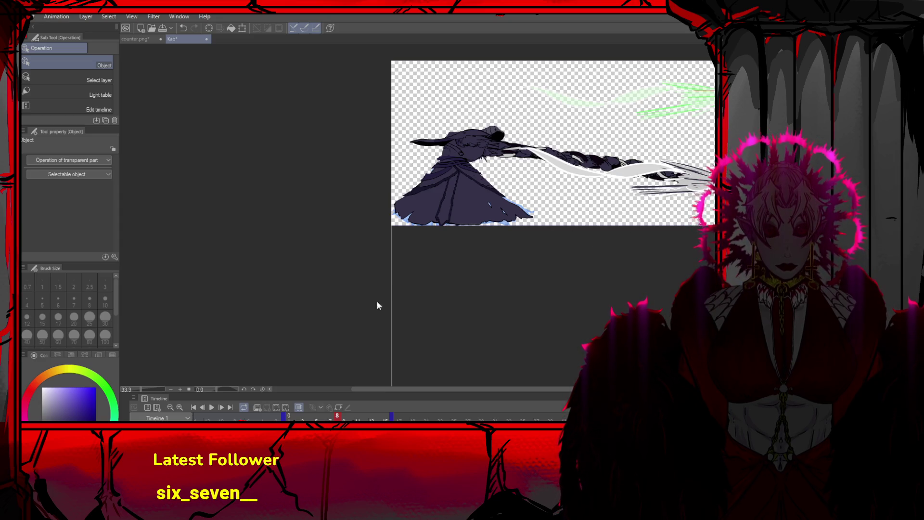
{"action": "left_click", "coordinate": [211, 408]}
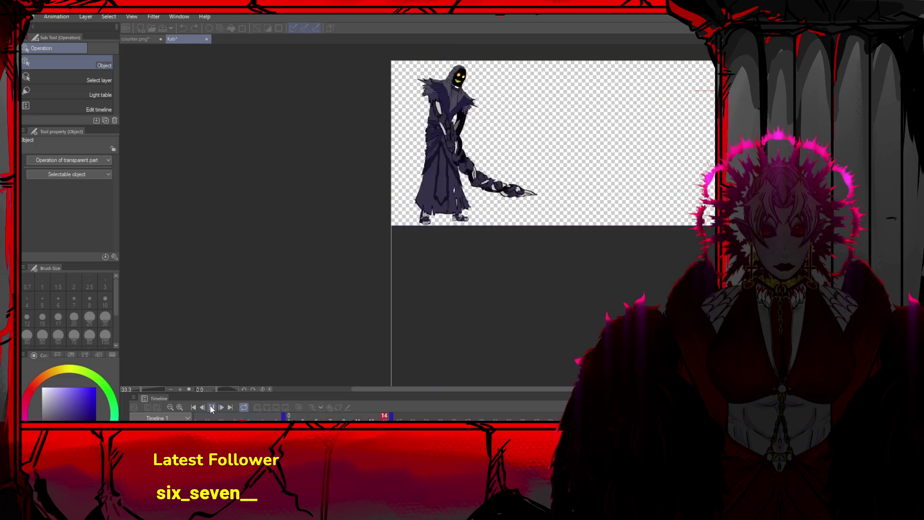
Stop and replay the animation, then step back three frames
{"action": "left_click", "coordinate": [211, 407]}
{"action": "left_click", "coordinate": [211, 407]}
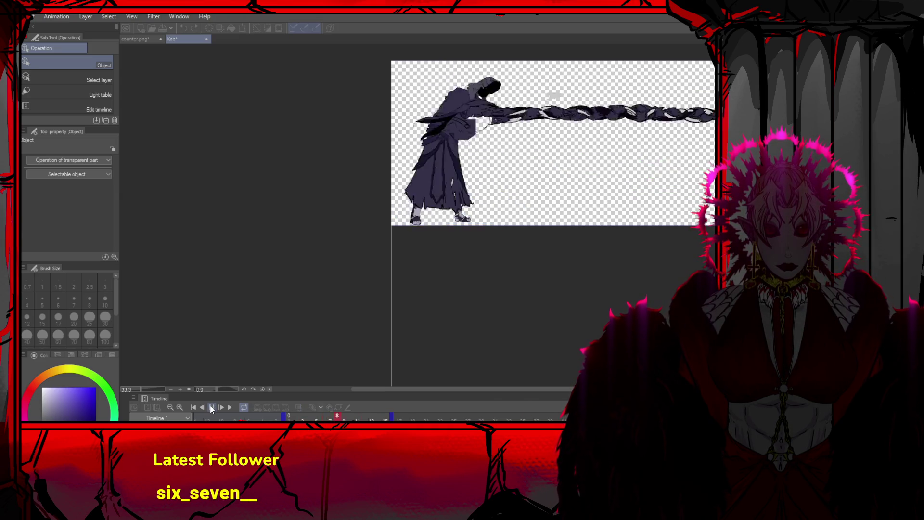
{"action": "left_click", "coordinate": [210, 407]}
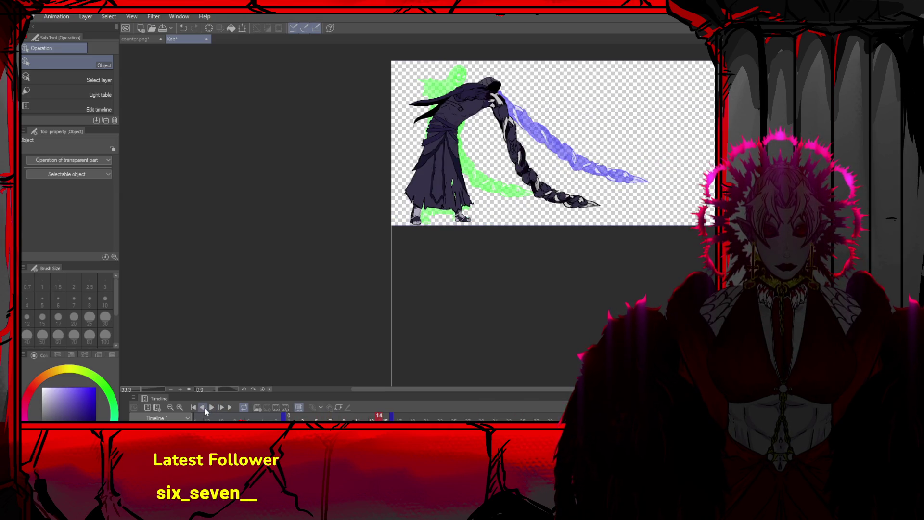
{"action": "left_click", "coordinate": [200, 408]}
{"action": "left_click", "coordinate": [201, 408]}
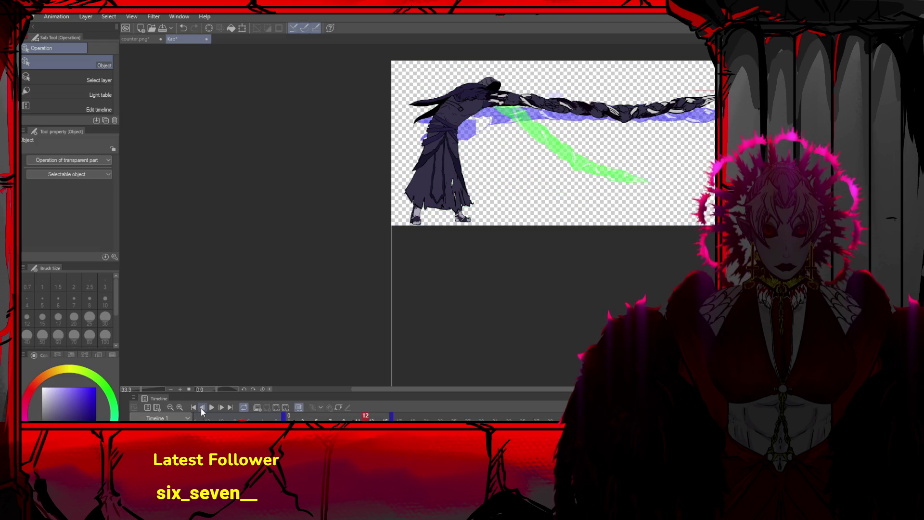
{"action": "left_click", "coordinate": [201, 408]}
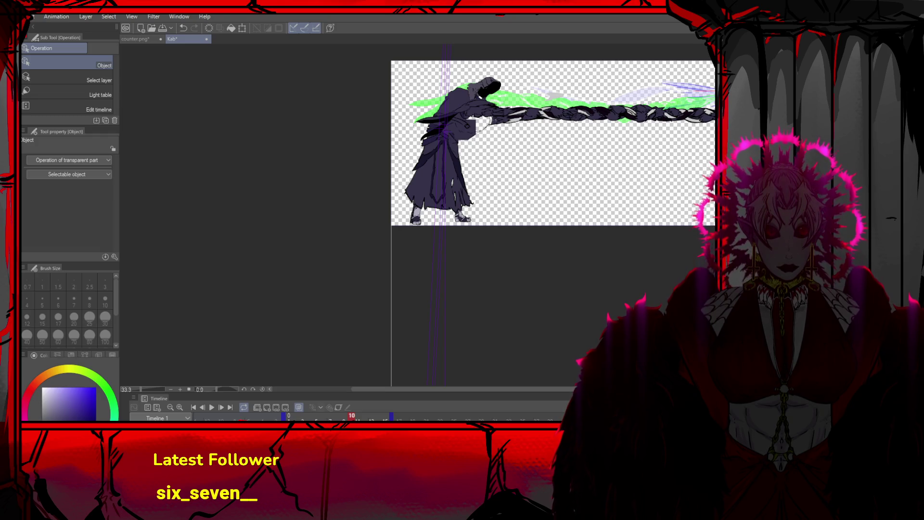
{"action": "key", "text": "ctrl+z"}
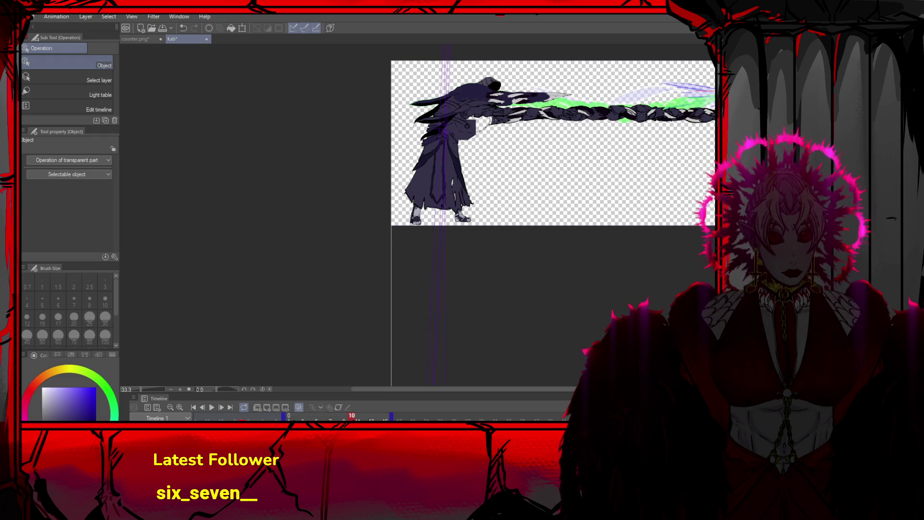
{"action": "key", "text": "Delete"}
Step back through frames 9, 8 and 7, return to frame 9, and briefly play
{"action": "key", "text": "ctrl+Left"}
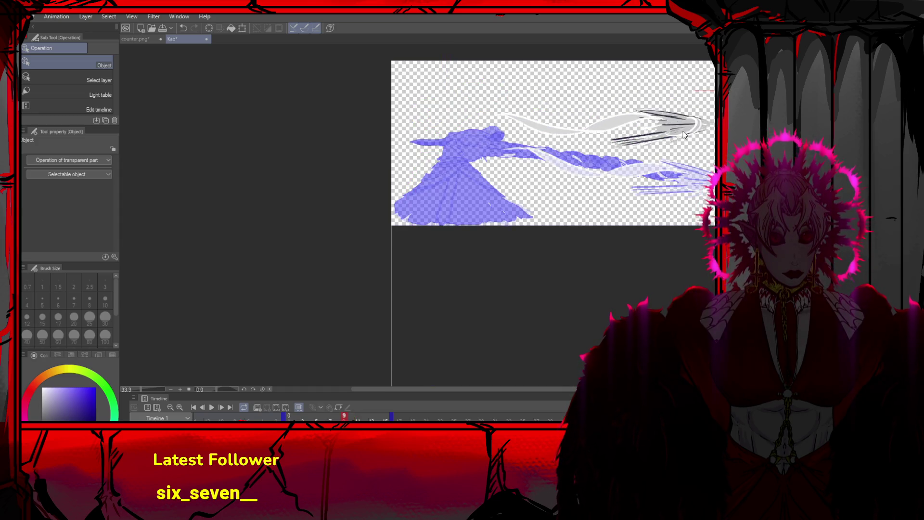
{"action": "key", "text": "ctrl+Left"}
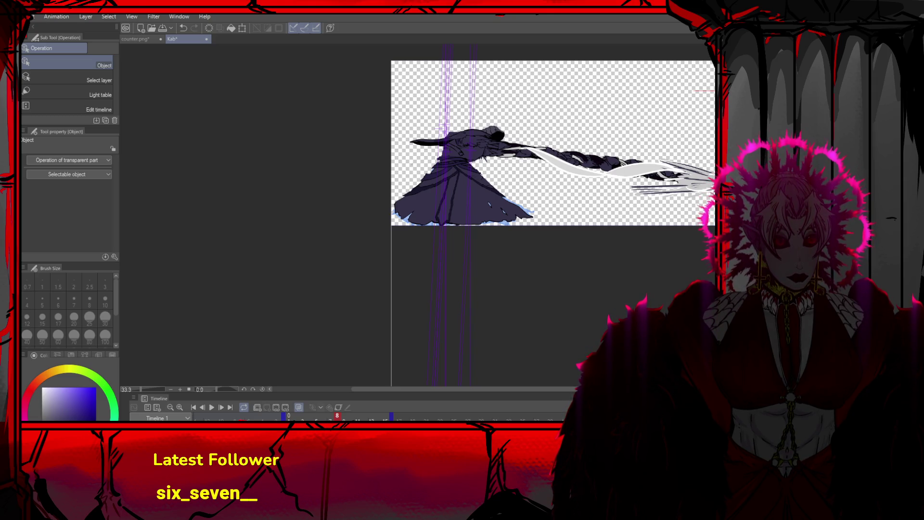
{"action": "key", "text": "ctrl+Left"}
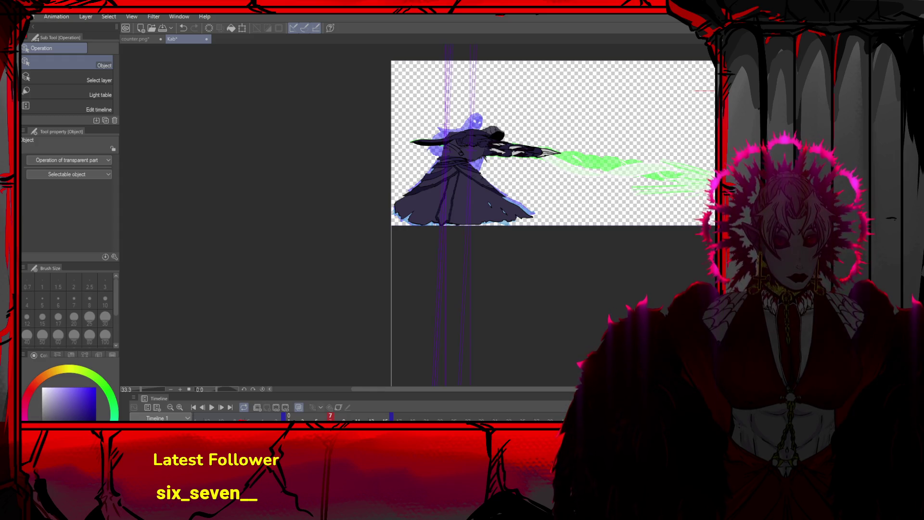
{"action": "key", "text": "ctrl+Right"}
{"action": "key", "text": "ctrl+Right"}
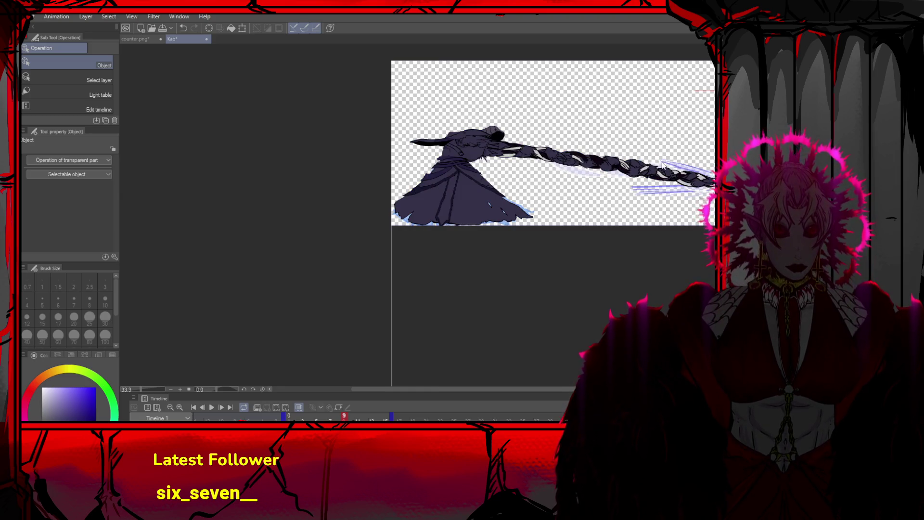
{"action": "left_click", "coordinate": [212, 407]}
{"action": "left_click", "coordinate": [211, 407]}
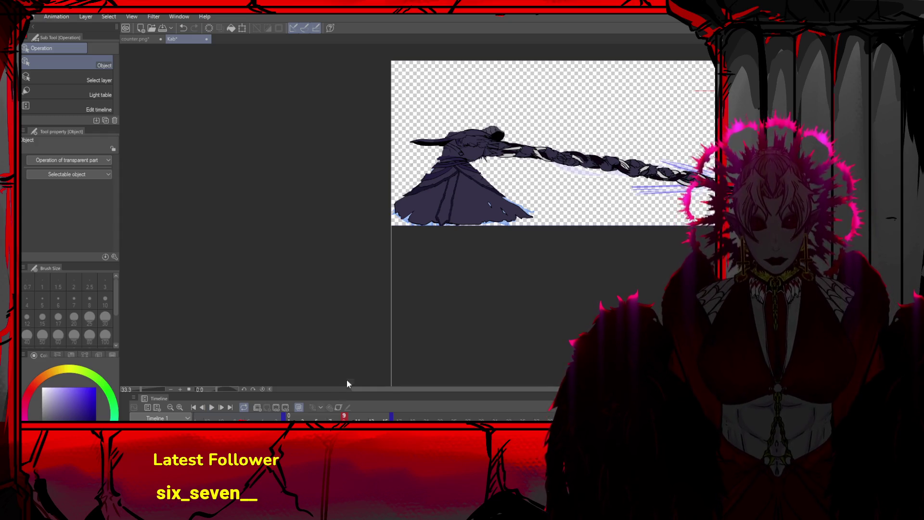
Shift frame 9's robe slightly left and up, play back to check, then undo it
{"action": "left_click", "coordinate": [452, 204]}
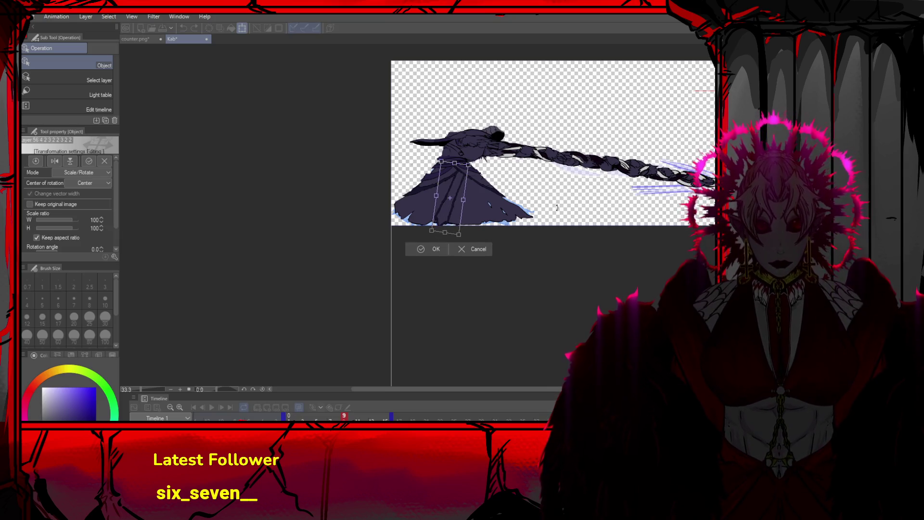
{"action": "left_click_drag", "start_coordinate": [445, 193], "coordinate": [440, 192]}
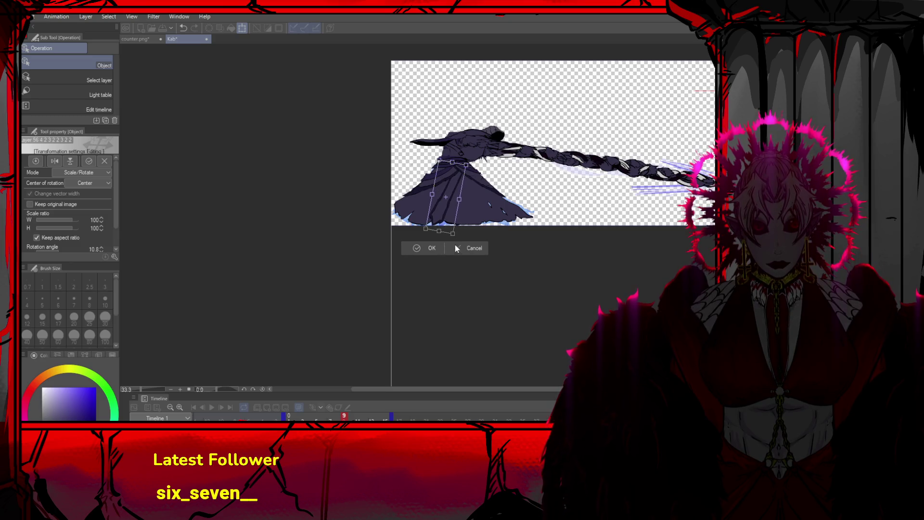
{"action": "left_click", "coordinate": [432, 249]}
{"action": "left_click", "coordinate": [211, 406]}
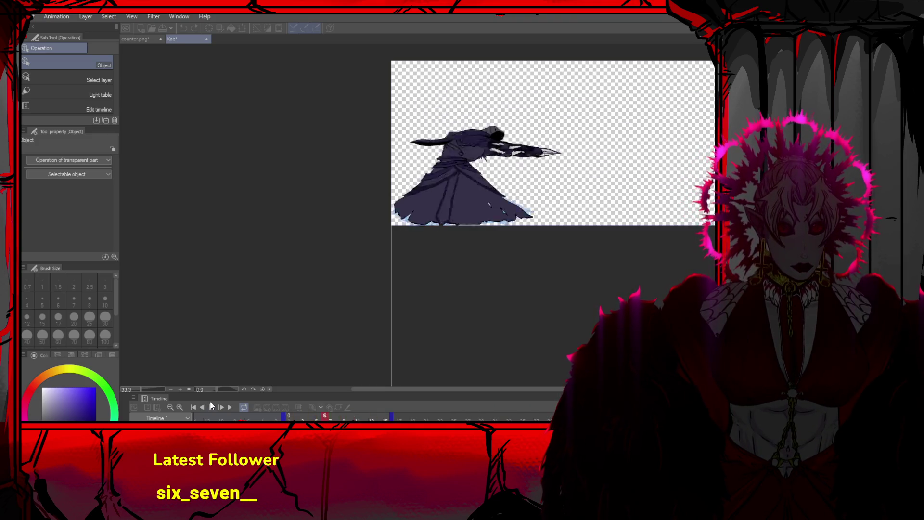
{"action": "left_click", "coordinate": [212, 407]}
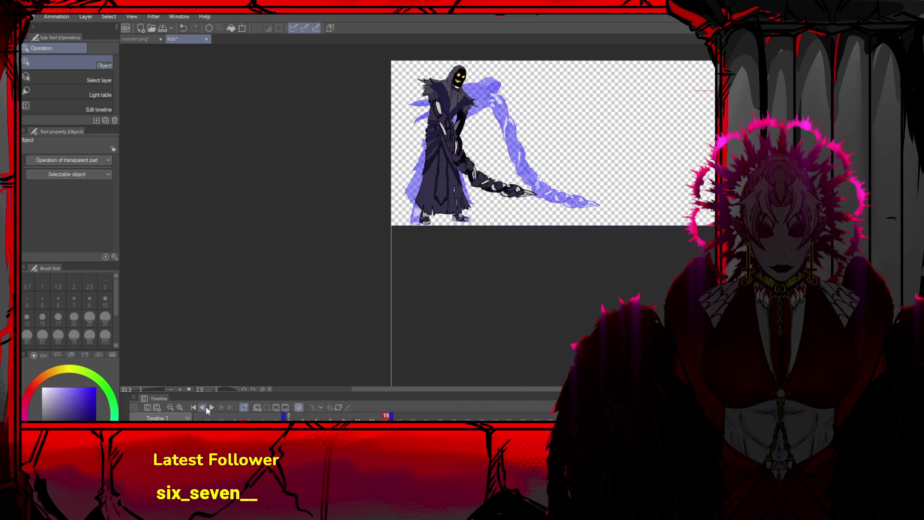
{"action": "left_click", "coordinate": [207, 406]}
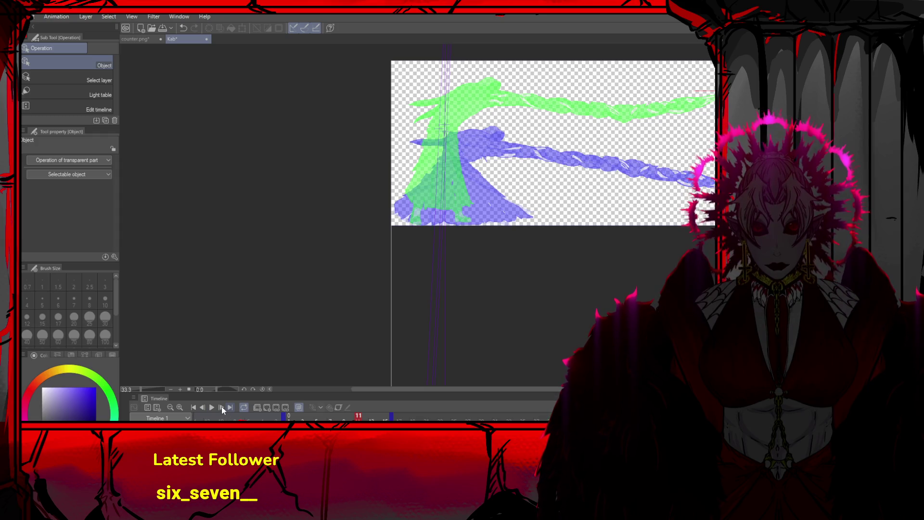
{"action": "left_click", "coordinate": [221, 406]}
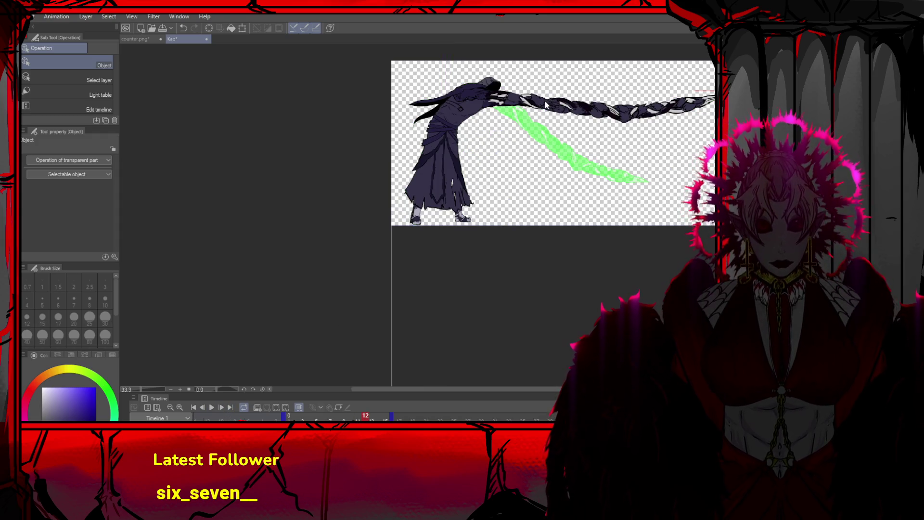
{"action": "key", "text": "ctrl+z"}
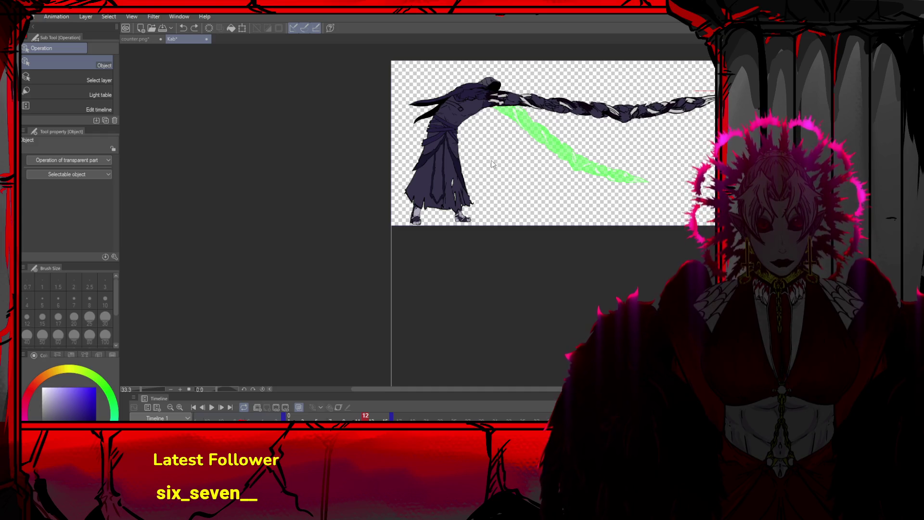
Step between frames 9, 10 and 11, then advance from frame 7 to 10 with onion skin
{"action": "double_click", "coordinate": [204, 407]}
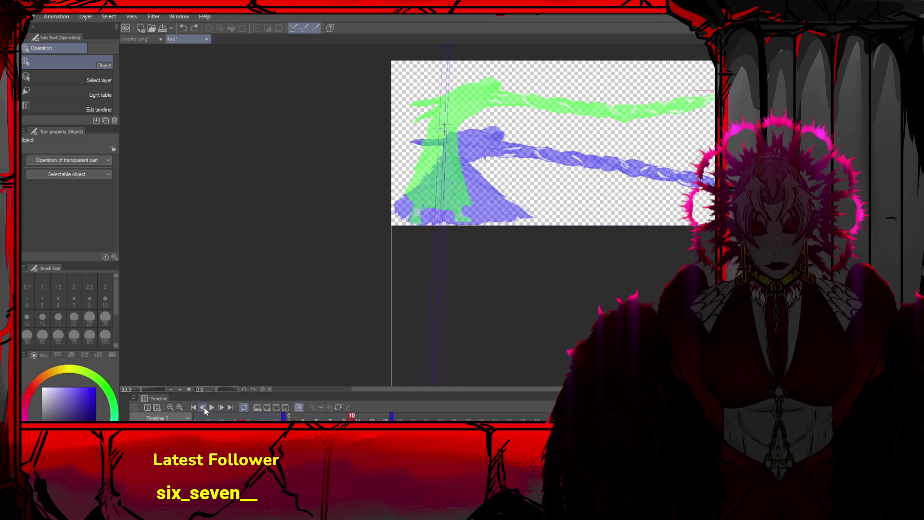
{"action": "left_click", "coordinate": [204, 407]}
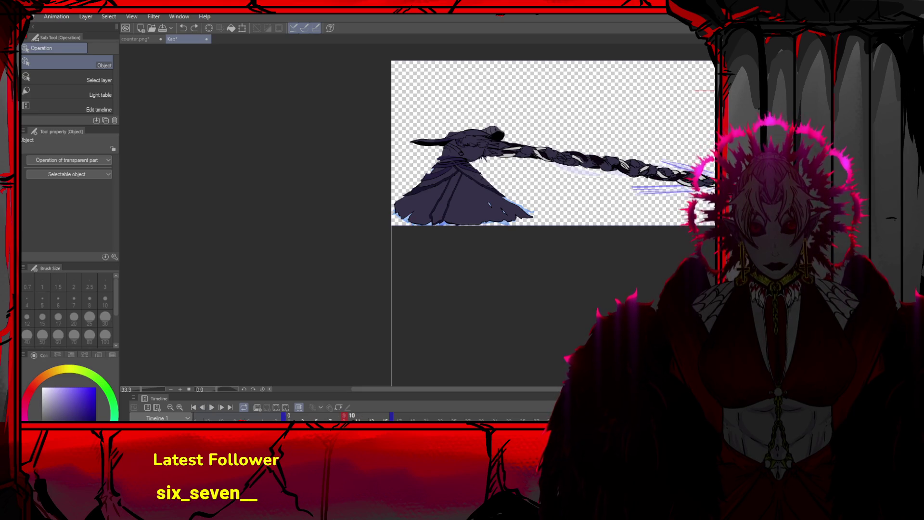
{"action": "left_click", "coordinate": [352, 416]}
{"action": "left_click", "coordinate": [344, 415]}
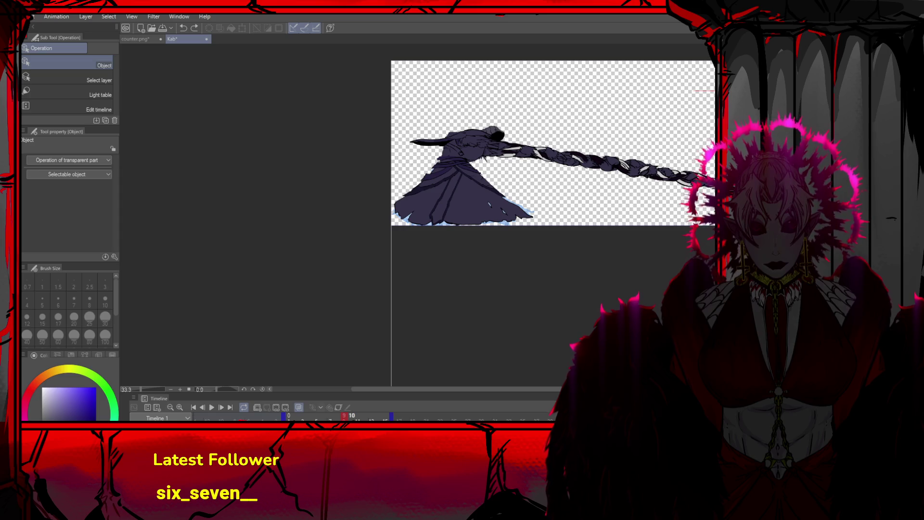
{"action": "left_click", "coordinate": [351, 416]}
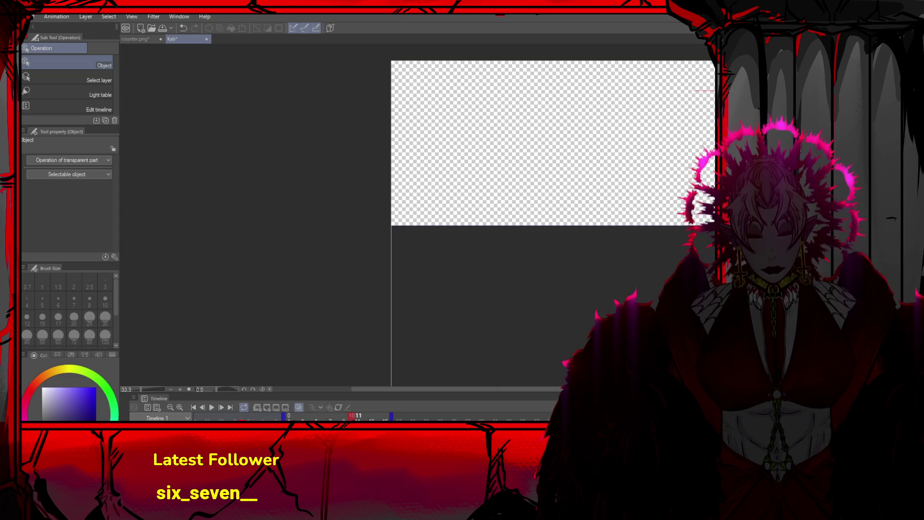
{"action": "left_click", "coordinate": [344, 416]}
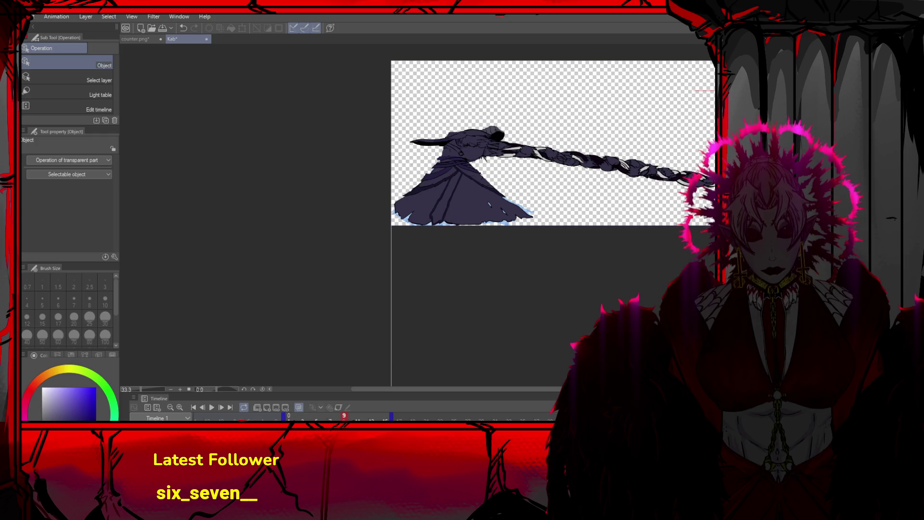
{"action": "left_click", "coordinate": [358, 415]}
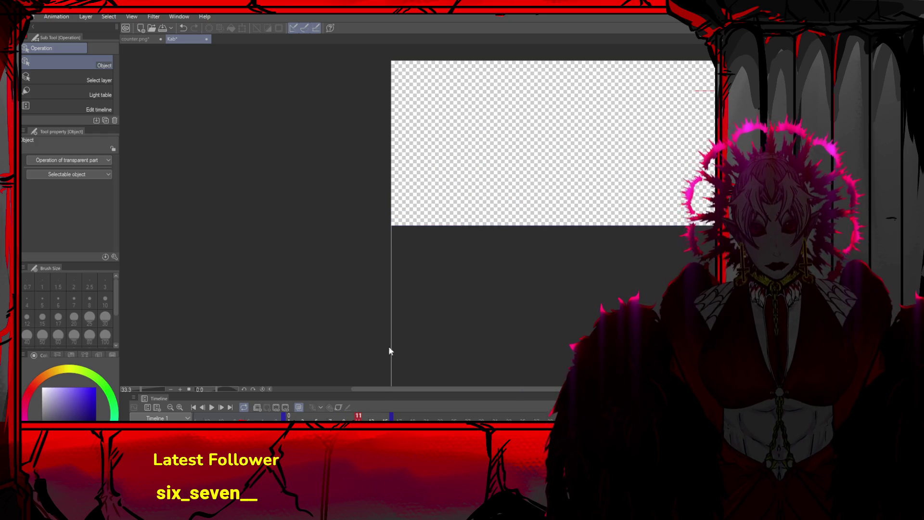
{"action": "left_click", "coordinate": [352, 415]}
{"action": "left_click", "coordinate": [330, 415]}
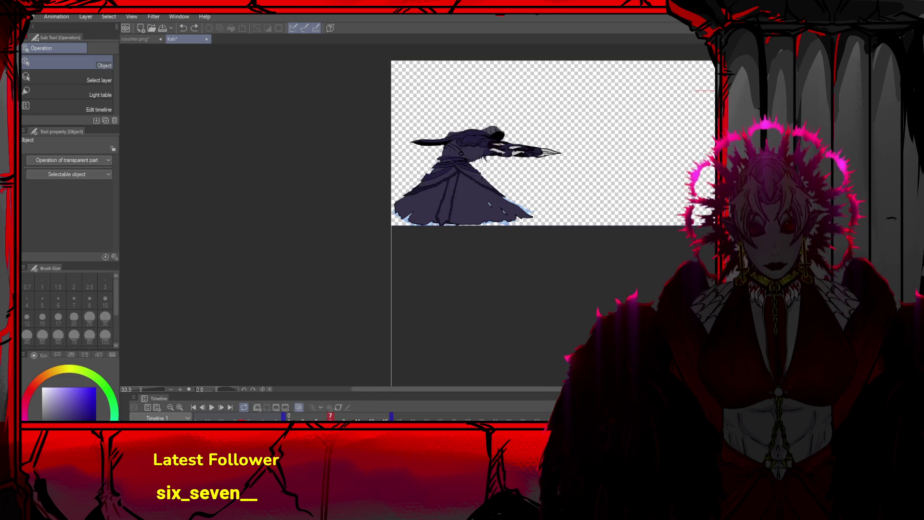
{"action": "left_click", "coordinate": [219, 407]}
{"action": "left_click", "coordinate": [218, 407]}
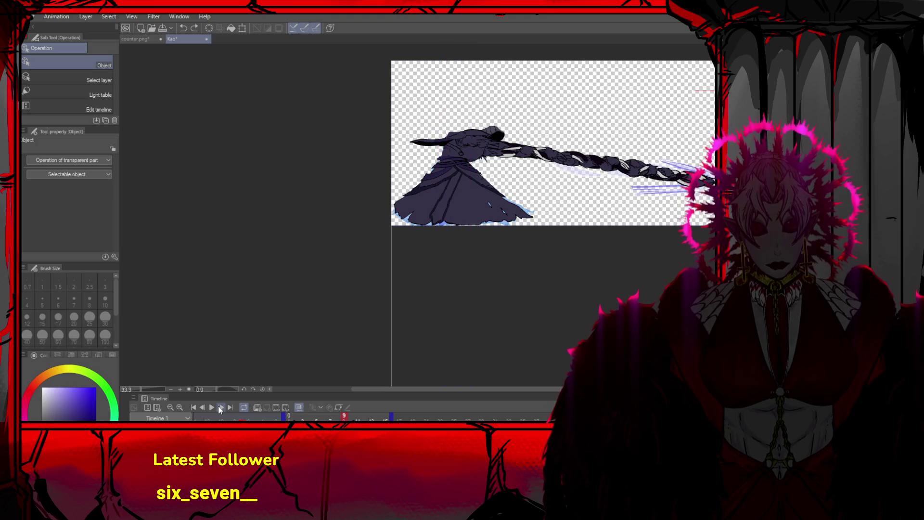
{"action": "left_click", "coordinate": [218, 407]}
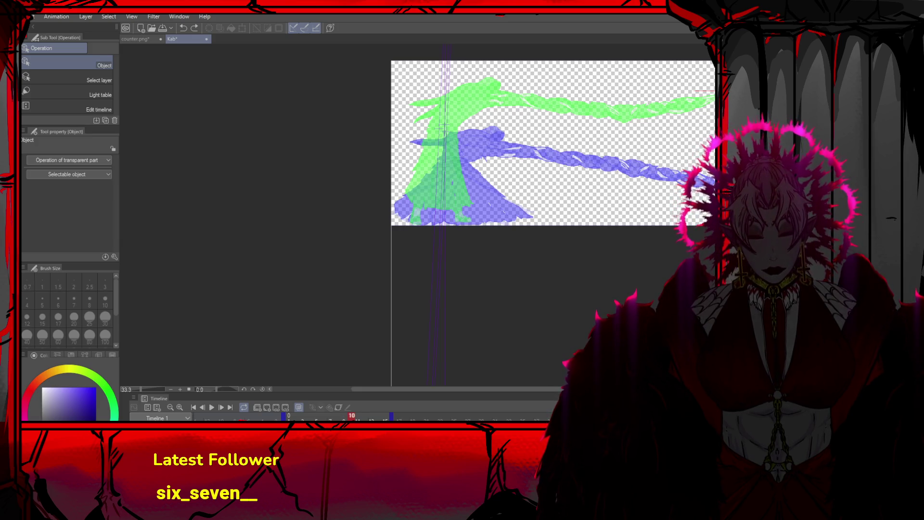
On frame 11, paste the braid and rotate it about 17° along the blue rough stroke
{"action": "key", "text": "Right"}
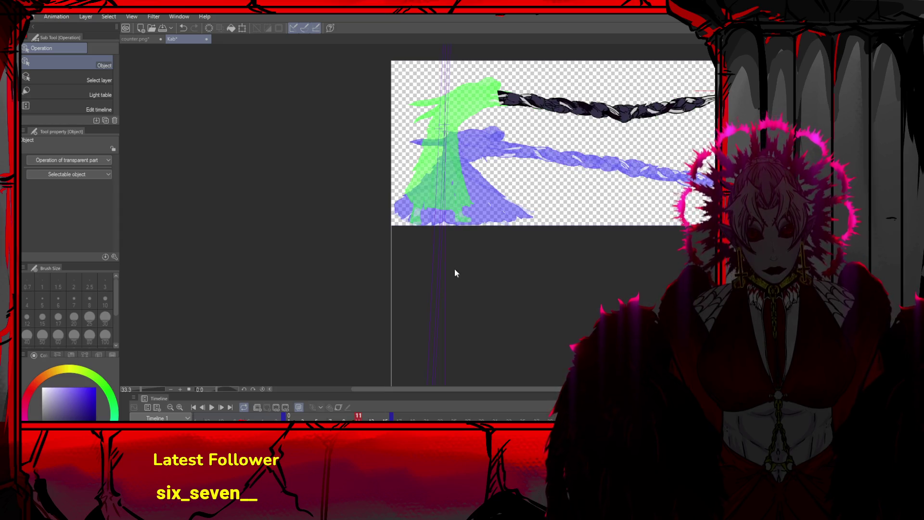
{"action": "key", "text": "ctrl+t"}
{"action": "mouse_move", "coordinate": [664, 145]}
{"action": "left_mouse_down"}
{"action": "mouse_move", "coordinate": [644, 179]}
{"action": "mouse_move", "coordinate": [647, 163]}
{"action": "left_mouse_up"}
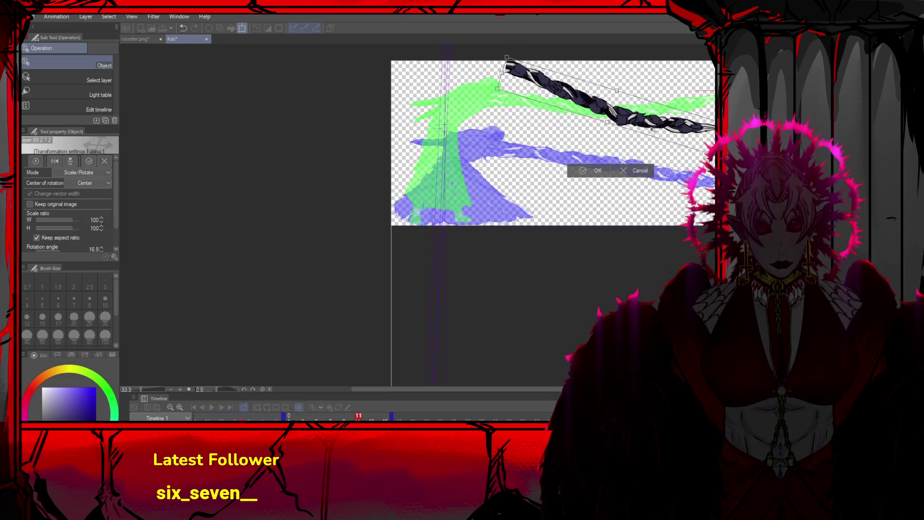
{"action": "mouse_move", "coordinate": [638, 126]}
{"action": "left_mouse_down"}
{"action": "mouse_move", "coordinate": [608, 194]}
{"action": "mouse_move", "coordinate": [628, 199]}
{"action": "left_mouse_up"}
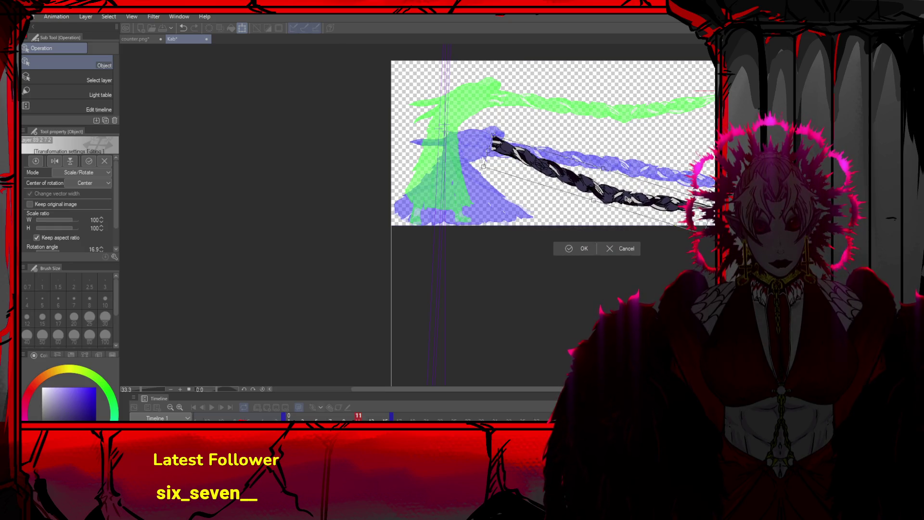
{"action": "left_click", "coordinate": [580, 248]}
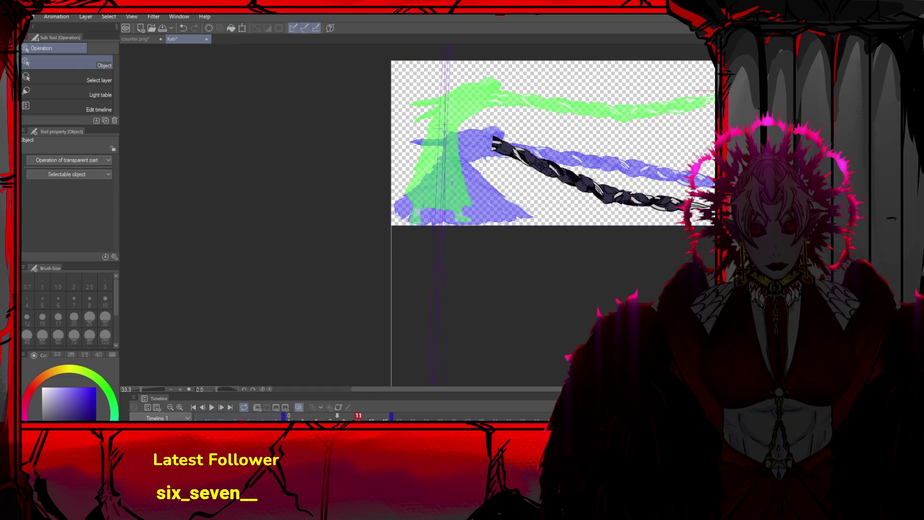
Step back and forth through the frames to check the new braid, ending on frame 11
{"action": "key", "text": "Left"}
{"action": "key", "text": "Left"}
{"action": "key", "text": "Left"}
{"action": "scroll", "coordinate": [732, 236], "scroll_direction": "up", "scroll_amount": 2}
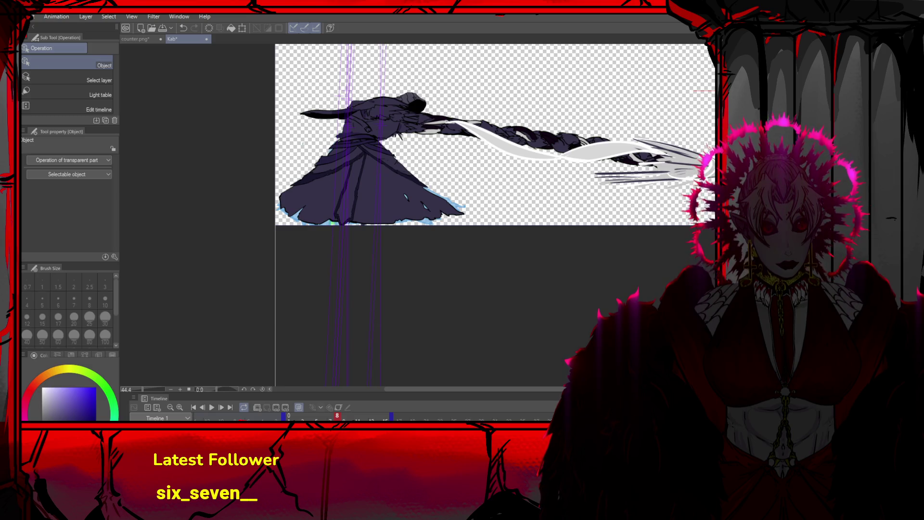
{"action": "key", "text": "Right"}
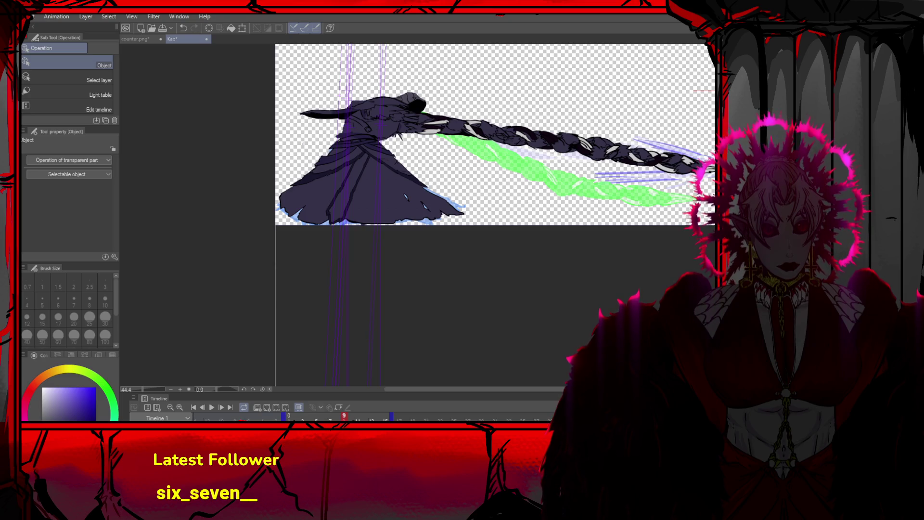
{"action": "key", "text": "Right"}
{"action": "key", "text": "Right"}
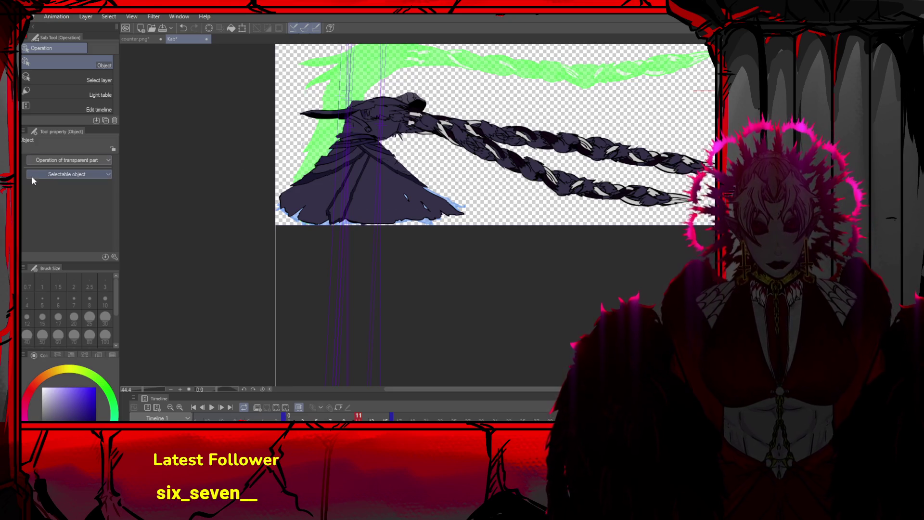
Delete the upper rope on frame 11, keeping only the lower braid
{"action": "key", "text": "m"}
{"action": "left_click_drag", "start_coordinate": [453, 121], "coordinate": [712, 142]}
{"action": "left_click_drag", "start_coordinate": [428, 114], "coordinate": [712, 176]}
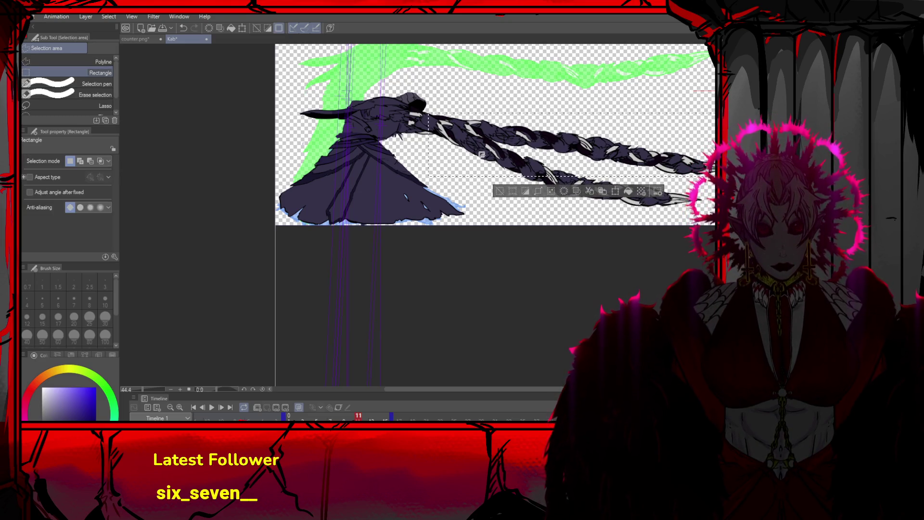
{"action": "key", "text": "Delete"}
{"action": "key", "text": "ctrl+d"}
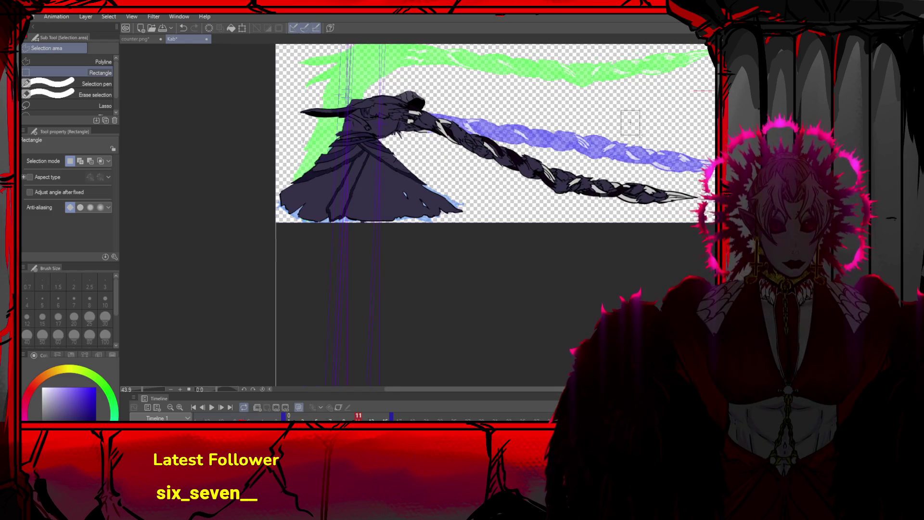
{"action": "scroll", "coordinate": [588, 106], "scroll_direction": "down", "scroll_amount": 1}
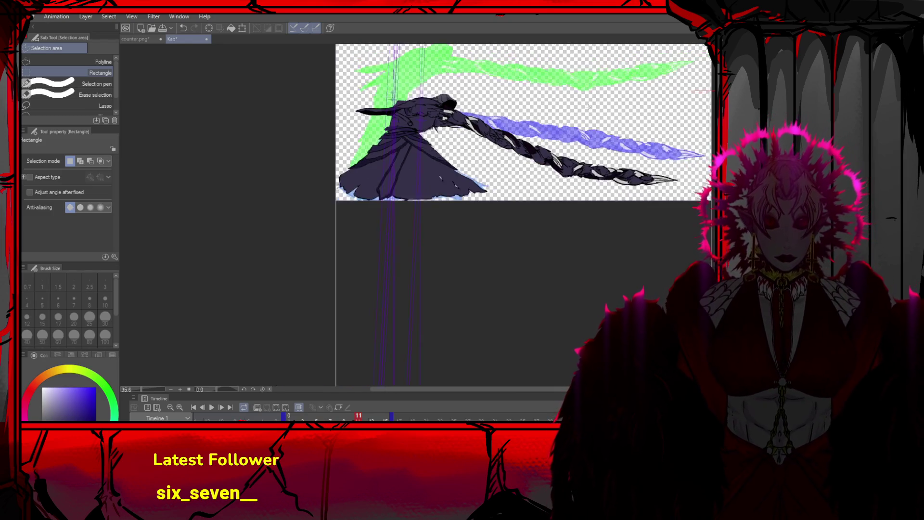
{"action": "scroll", "coordinate": [587, 107], "scroll_direction": "down", "scroll_amount": 2}
{"action": "scroll", "coordinate": [585, 96], "scroll_direction": "down", "scroll_amount": 1}
{"action": "scroll", "coordinate": [582, 91], "scroll_direction": "up", "scroll_amount": 2}
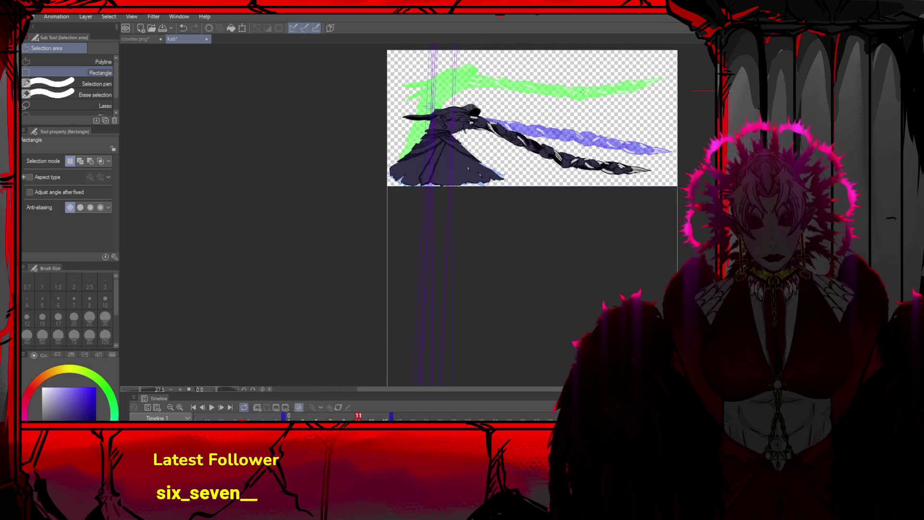
{"action": "scroll", "coordinate": [583, 91], "scroll_direction": "up", "scroll_amount": 2}
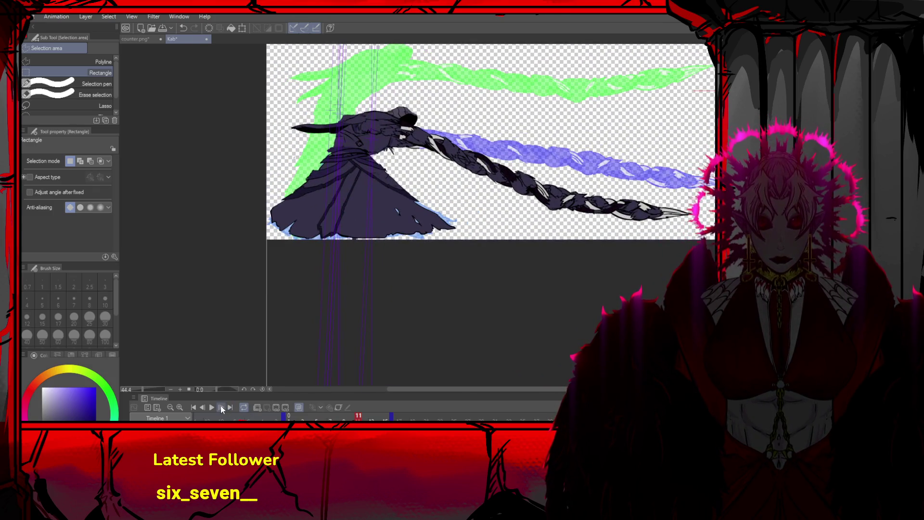
On frame 12, paste the braided arm and rotate it about -6° onto the blue rough
{"action": "left_click", "coordinate": [221, 406]}
{"action": "left_click", "coordinate": [220, 406]}
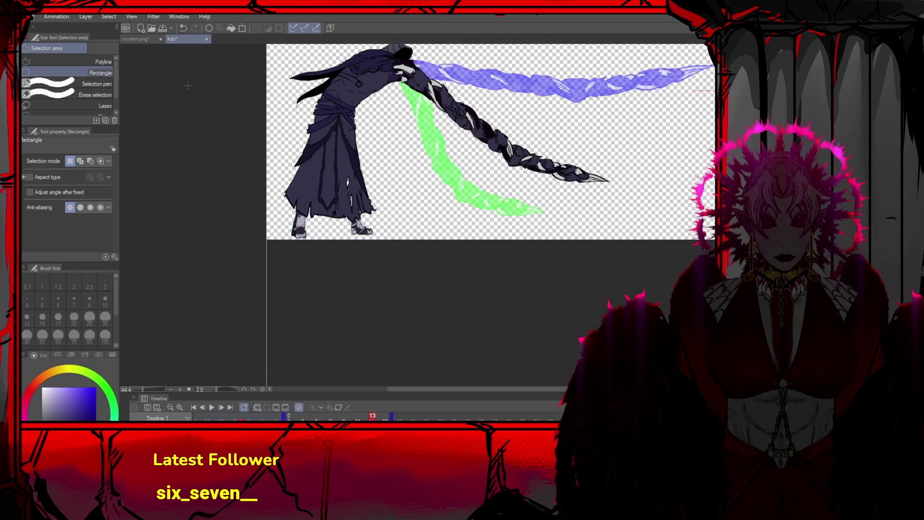
{"action": "key", "text": "o"}
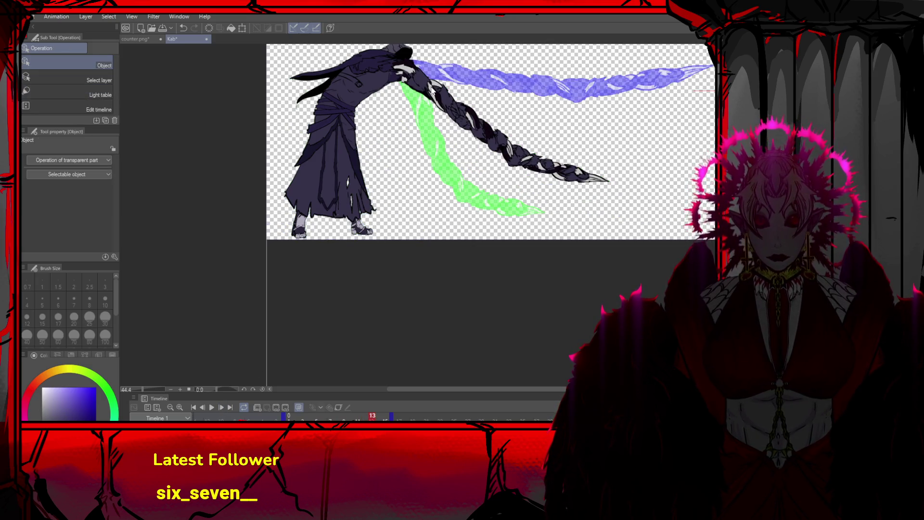
{"action": "left_click", "coordinate": [202, 406]}
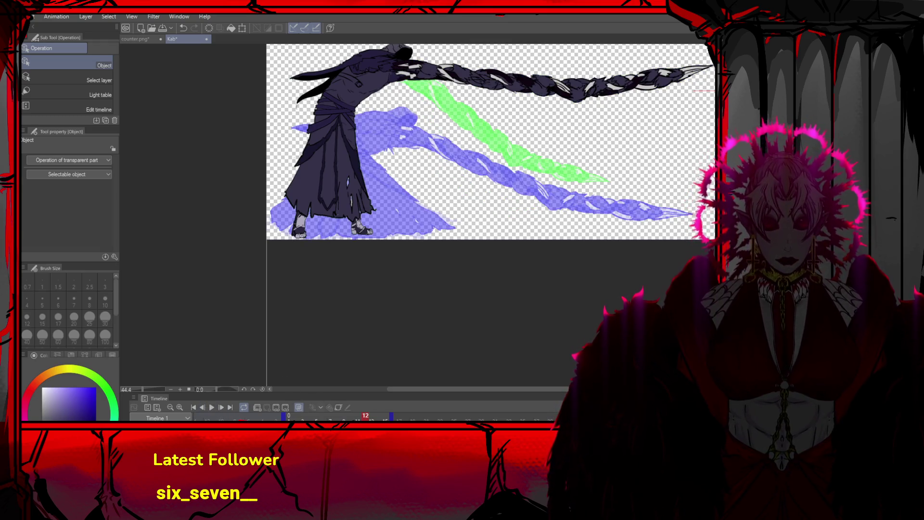
{"action": "key", "text": "ctrl+z"}
{"action": "key", "text": "ctrl+z"}
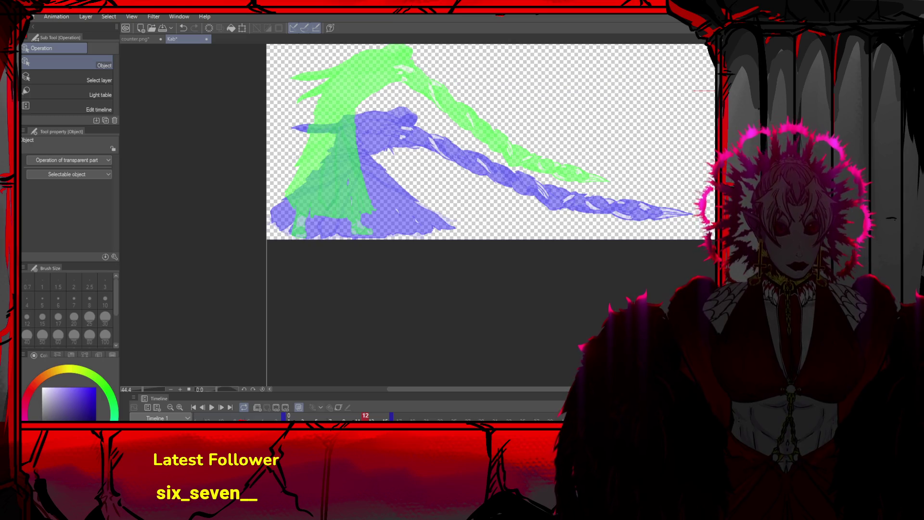
{"action": "key", "text": "ctrl+y"}
{"action": "mouse_move", "coordinate": [500, 146]}
{"action": "left_mouse_down"}
{"action": "mouse_move", "coordinate": [502, 203]}
{"action": "mouse_move", "coordinate": [497, 183]}
{"action": "left_mouse_up"}
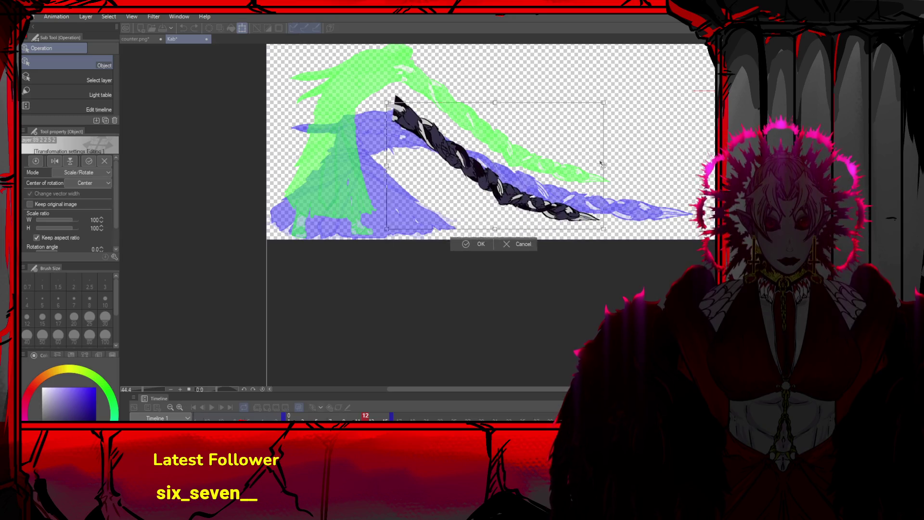
{"action": "left_click_drag", "start_coordinate": [601, 163], "coordinate": [600, 152]}
{"action": "left_click_drag", "start_coordinate": [553, 202], "coordinate": [560, 209]}
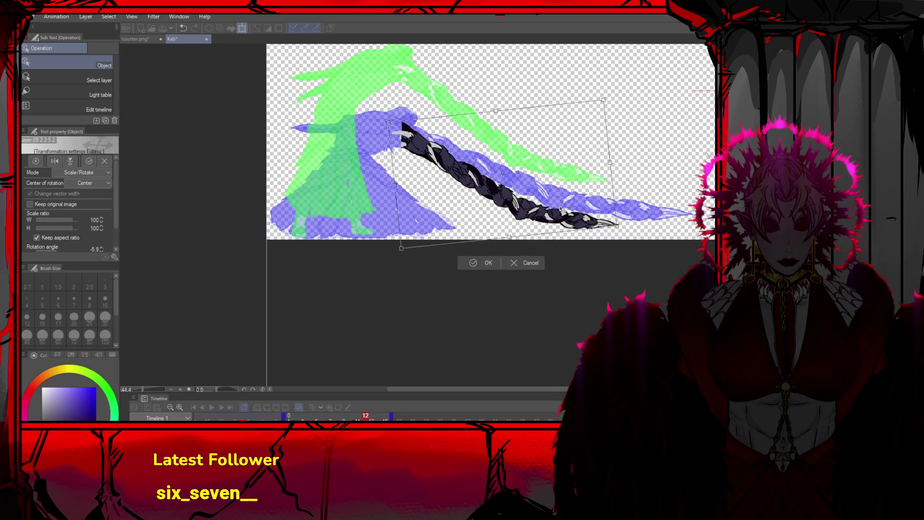
{"action": "left_click", "coordinate": [488, 262]}
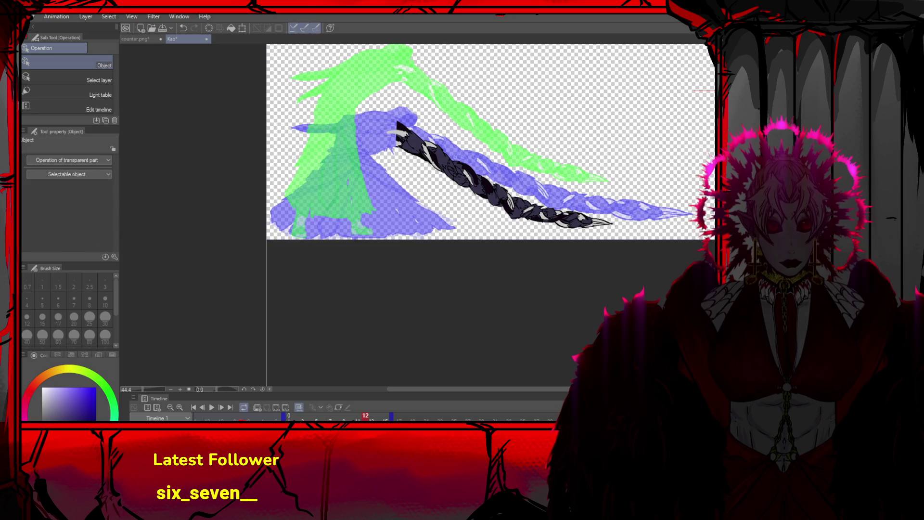
Step through frames 7 to 13 to review the braid placements
{"action": "key", "text": "Left"}
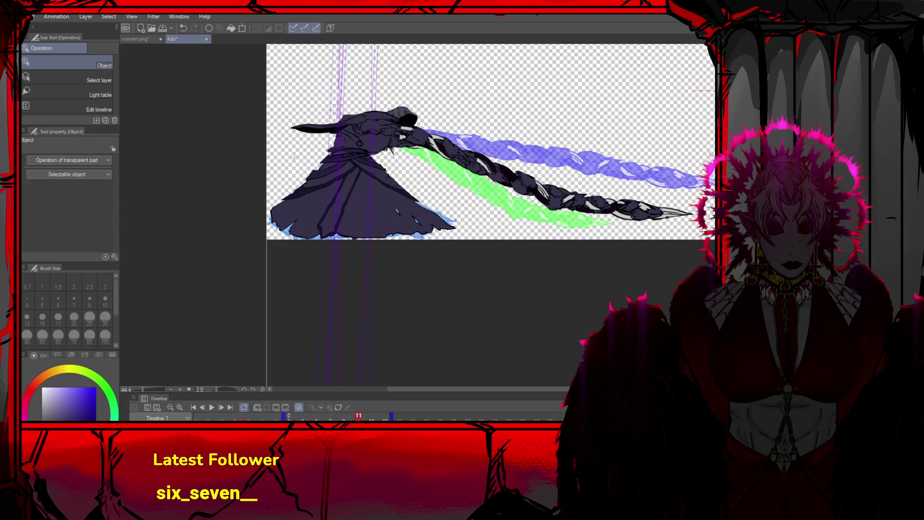
{"action": "key", "text": "ctrl+z"}
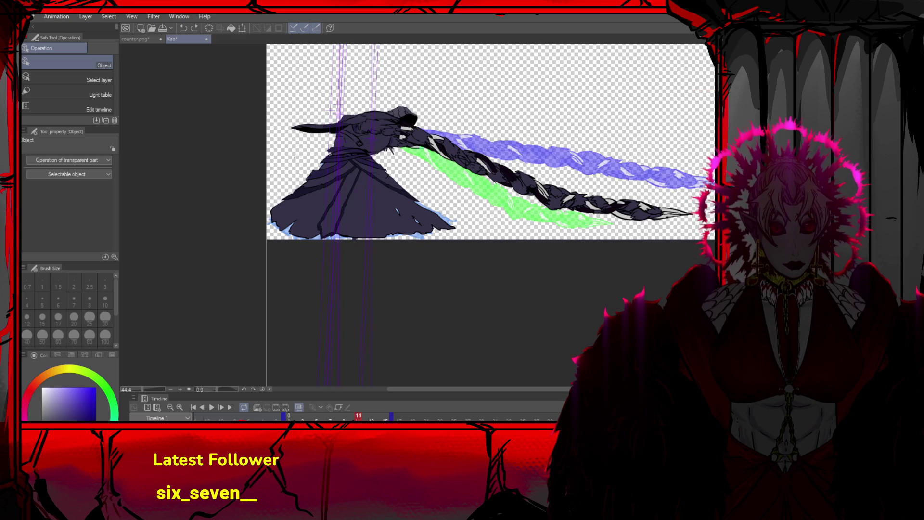
{"action": "key", "text": "Right"}
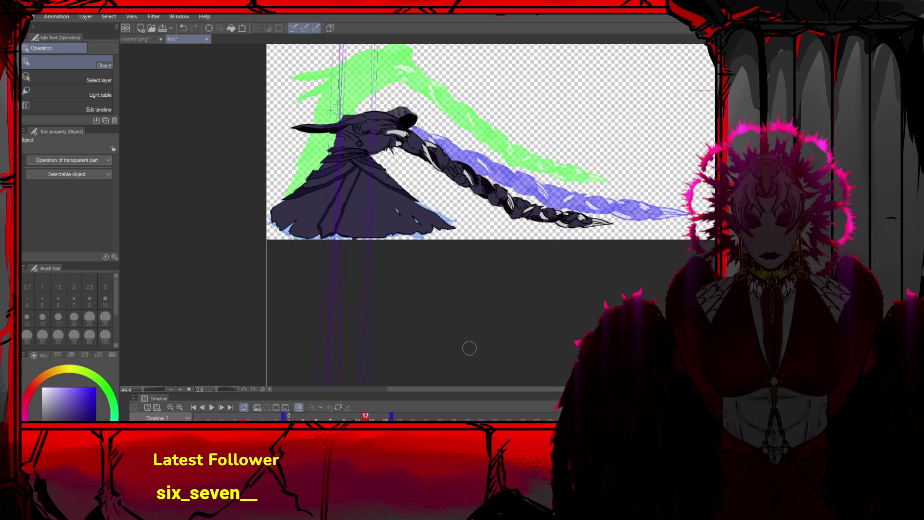
{"action": "double_click", "coordinate": [202, 407]}
{"action": "triple_click", "coordinate": [202, 406]}
{"action": "double_click", "coordinate": [220, 407]}
{"action": "double_click", "coordinate": [221, 407]}
{"action": "left_click", "coordinate": [221, 407]}
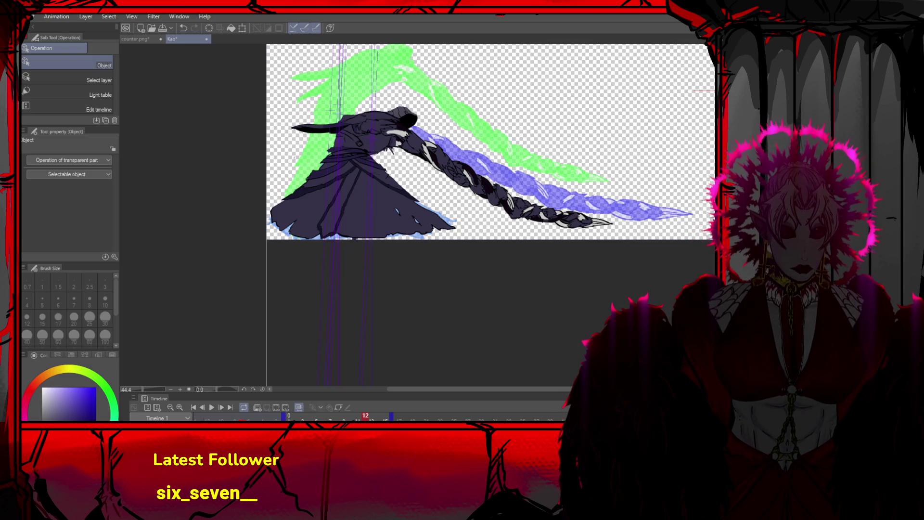
{"action": "key", "text": "Right"}
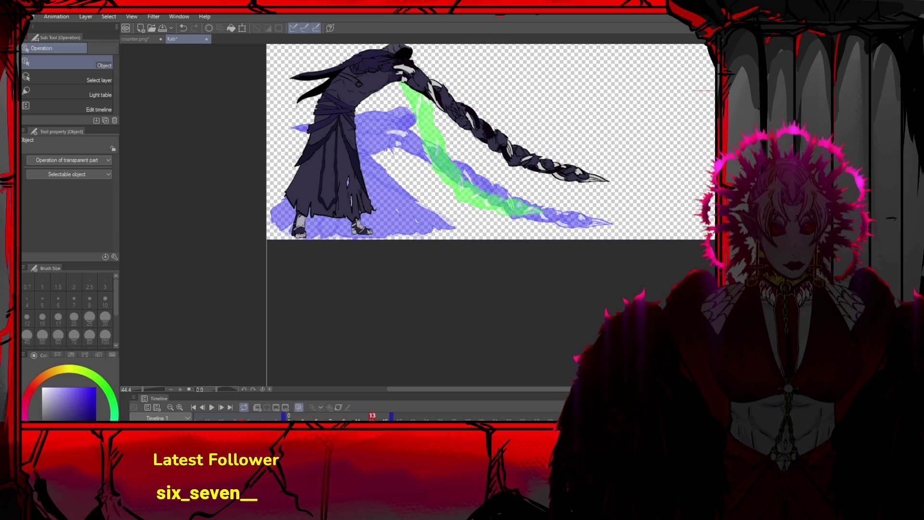
Test-move frame 13's braid against the roughs, undo it, and compare with frame 14
{"action": "key", "text": "Delete"}
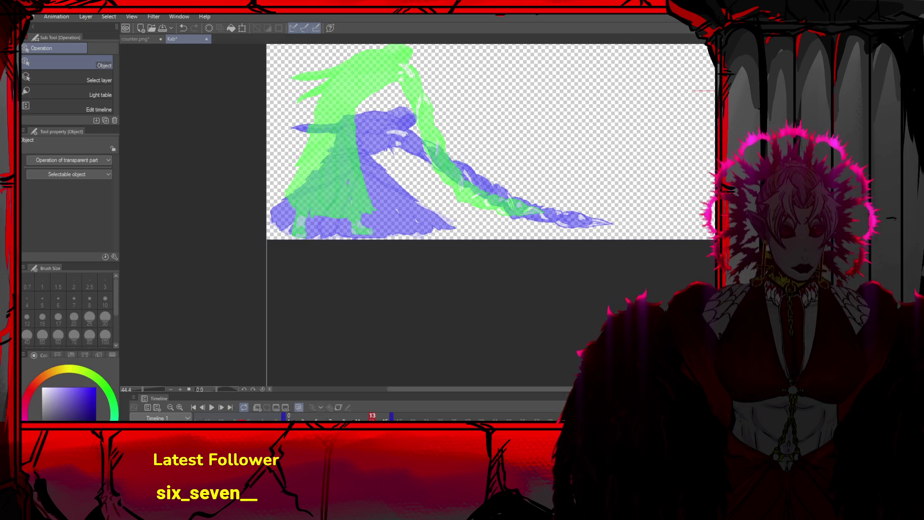
{"action": "key", "text": "ctrl+z"}
{"action": "mouse_move", "coordinate": [540, 188]}
{"action": "left_mouse_down"}
{"action": "mouse_move", "coordinate": [503, 236]}
{"action": "mouse_move", "coordinate": [497, 224]}
{"action": "left_mouse_up"}
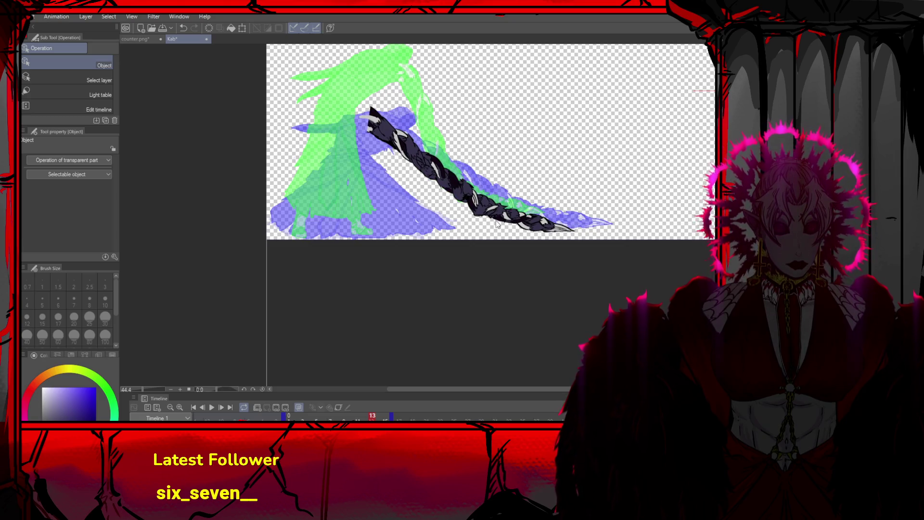
{"action": "key", "text": "ctrl+z"}
{"action": "key", "text": "ctrl+z"}
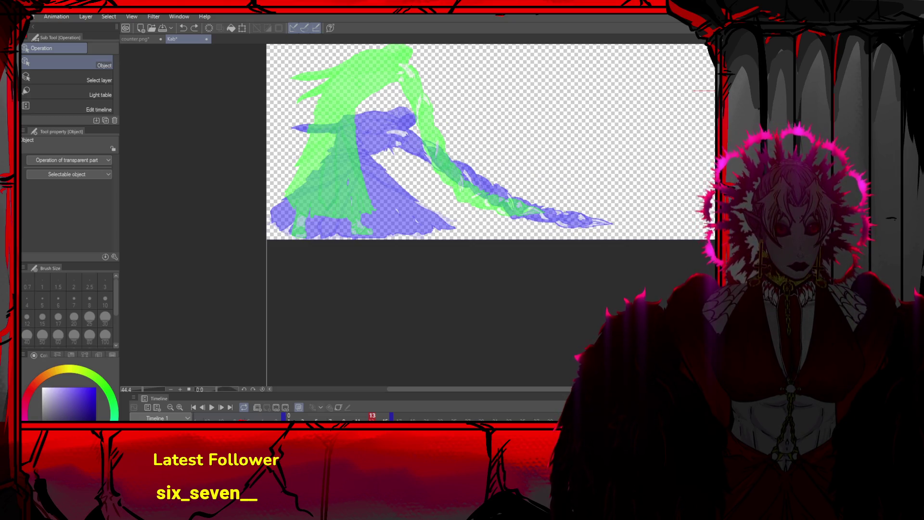
{"action": "key", "text": "Right"}
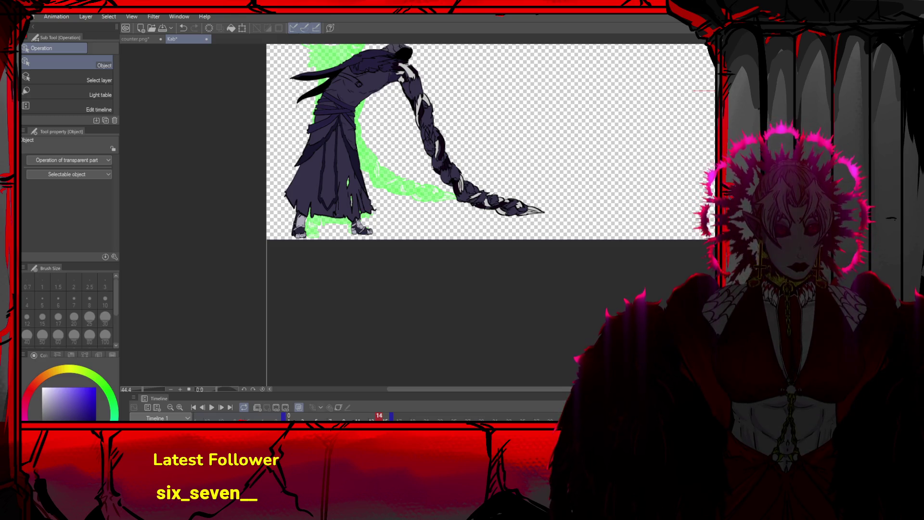
{"action": "key", "text": "Left"}
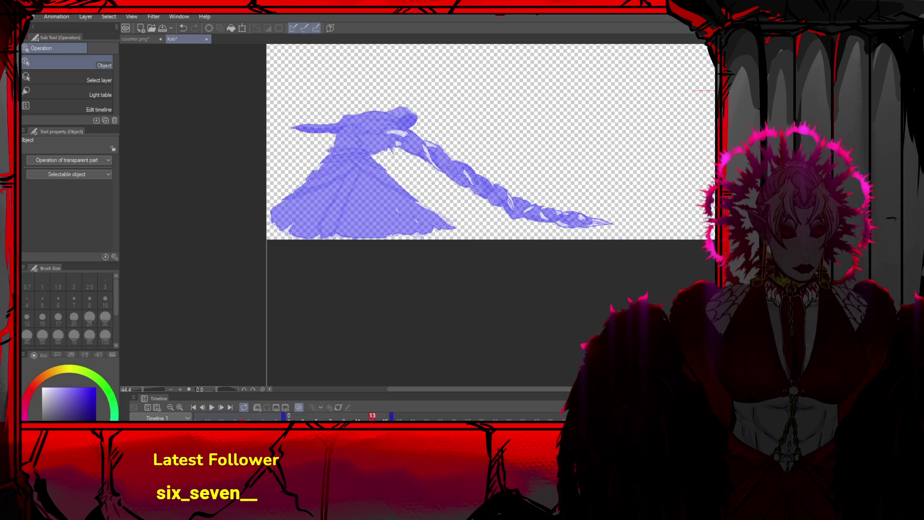
Squash frame 13's braid to 85% height and shift it down-left toward the base
{"action": "key", "text": "ctrl+t"}
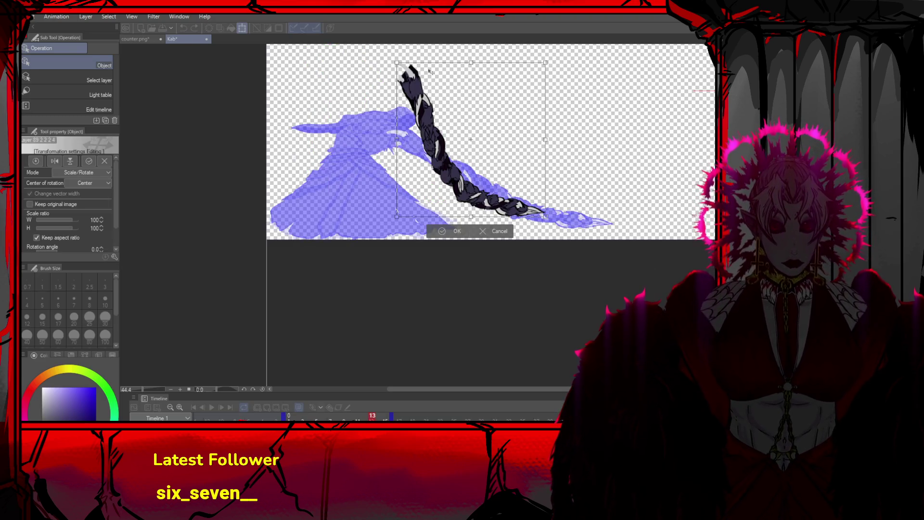
{"action": "mouse_move", "coordinate": [474, 66]}
{"action": "left_mouse_down"}
{"action": "mouse_move", "coordinate": [494, 96]}
{"action": "mouse_move", "coordinate": [484, 90]}
{"action": "left_mouse_up"}
{"action": "mouse_move", "coordinate": [466, 171]}
{"action": "left_mouse_down"}
{"action": "mouse_move", "coordinate": [451, 196]}
{"action": "mouse_move", "coordinate": [441, 187]}
{"action": "left_mouse_up"}
{"action": "left_click", "coordinate": [429, 250]}
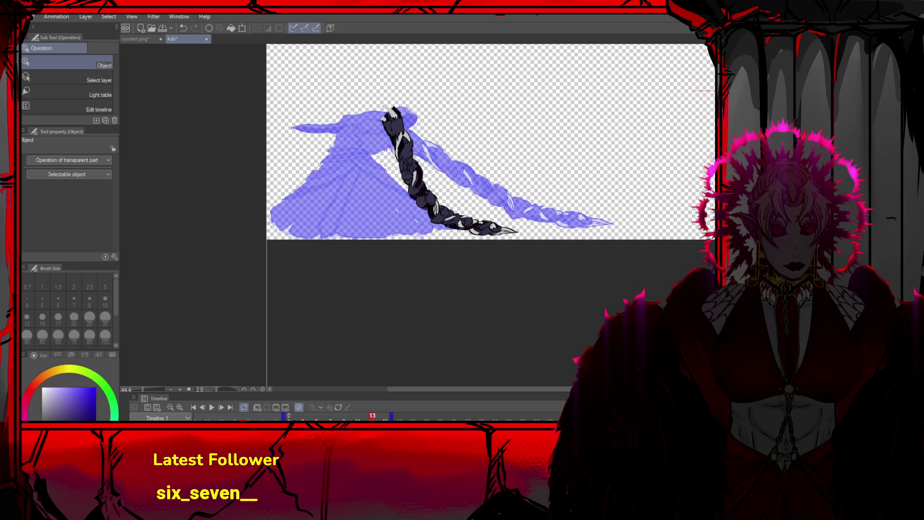
{"action": "left_click", "coordinate": [324, 414]}
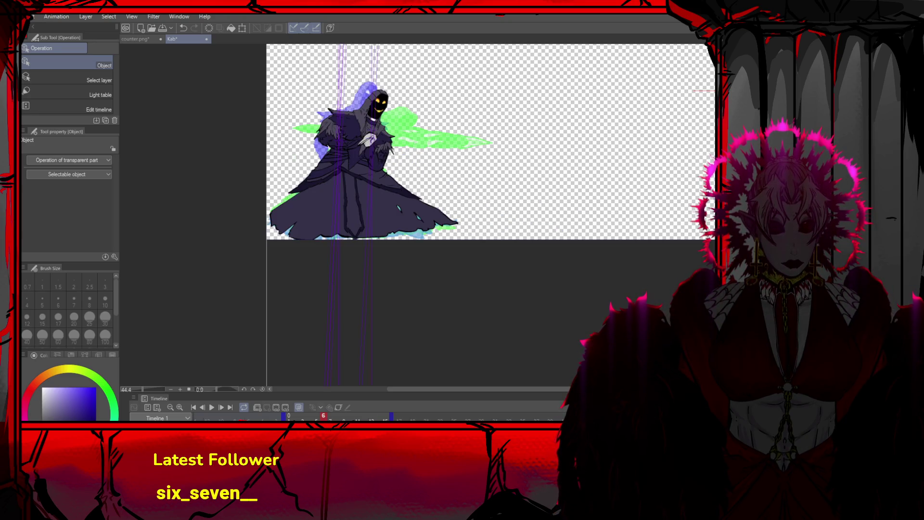
{"action": "left_click", "coordinate": [330, 415]}
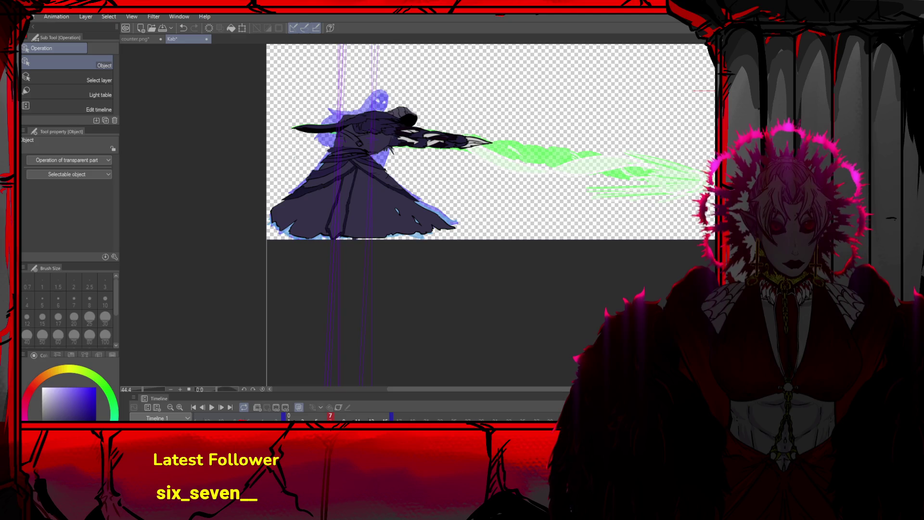
{"action": "left_click", "coordinate": [323, 415]}
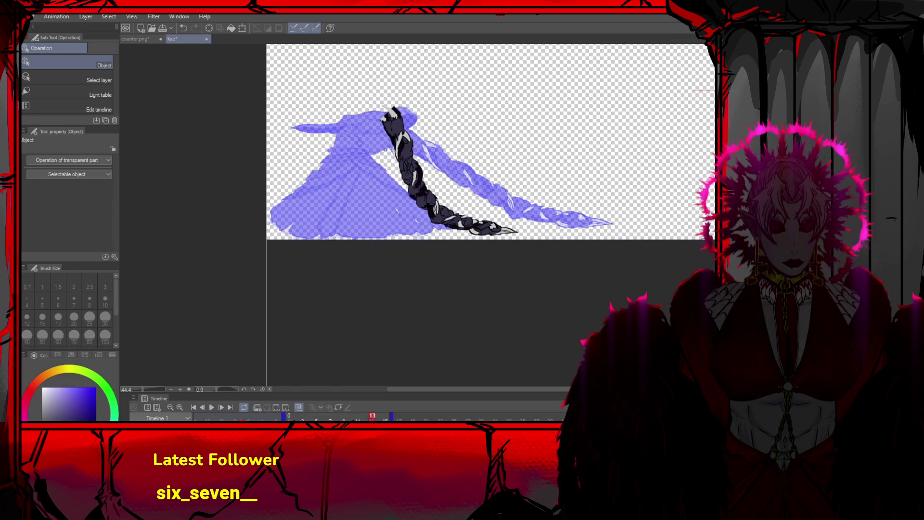
Try rotating the figure artwork about 15.8° and nudging it up-left, then undo it
{"action": "key", "text": "ctrl+t"}
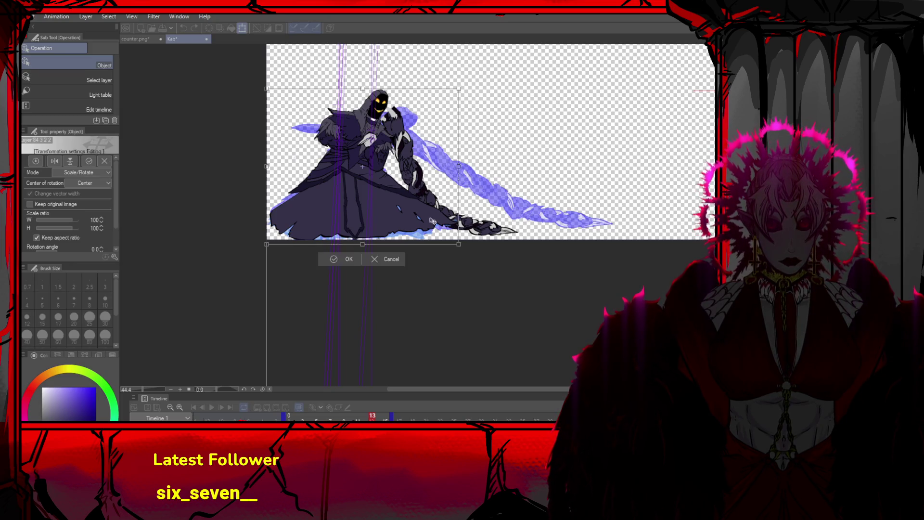
{"action": "left_click", "coordinate": [392, 261]}
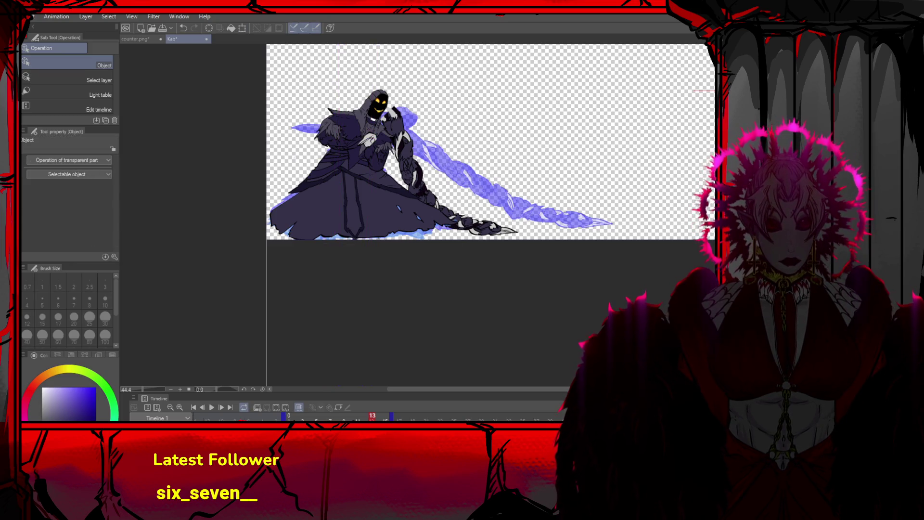
{"action": "key", "text": "ctrl+t"}
{"action": "mouse_move", "coordinate": [578, 171]}
{"action": "left_mouse_down"}
{"action": "mouse_move", "coordinate": [580, 155]}
{"action": "mouse_move", "coordinate": [553, 140]}
{"action": "left_mouse_up"}
{"action": "left_click_drag", "start_coordinate": [405, 195], "coordinate": [391, 195]}
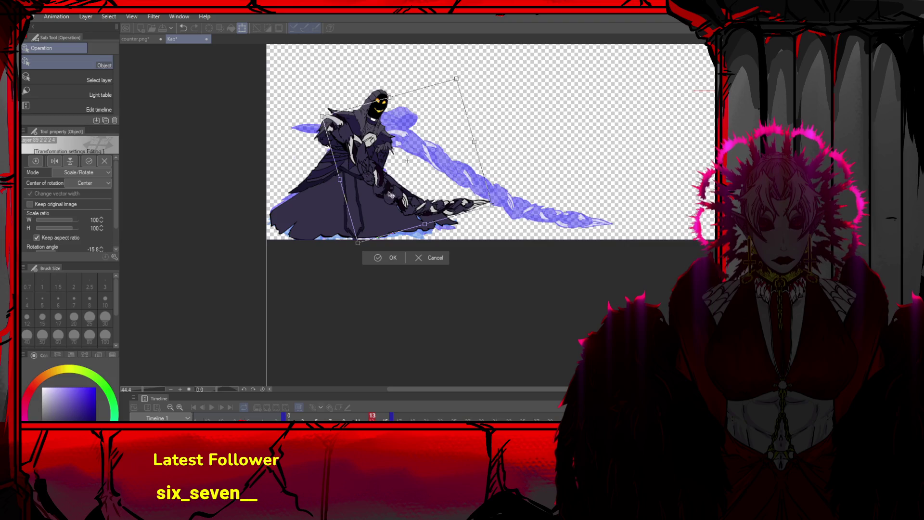
{"action": "left_click", "coordinate": [394, 260]}
{"action": "key", "text": "ctrl+minus"}
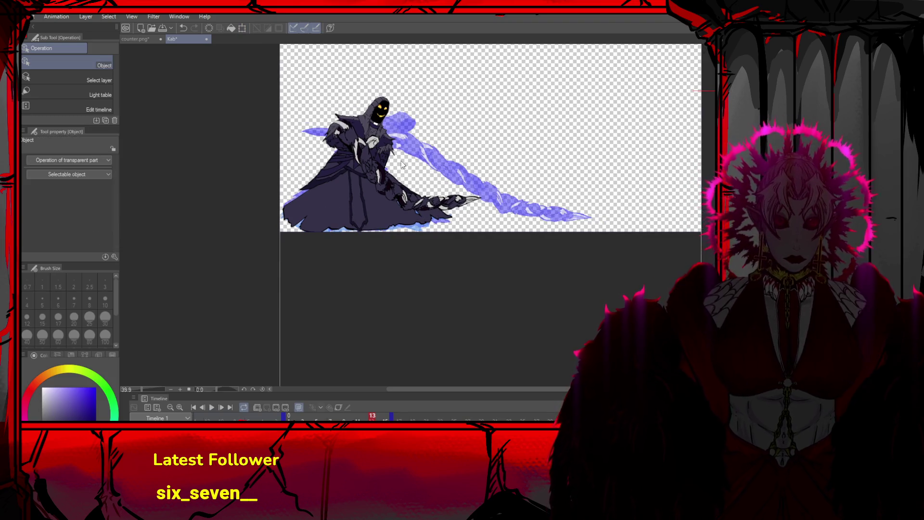
{"action": "scroll", "coordinate": [402, 164], "scroll_direction": "down", "scroll_amount": 1}
{"action": "scroll", "coordinate": [385, 137], "scroll_direction": "up", "scroll_amount": 3}
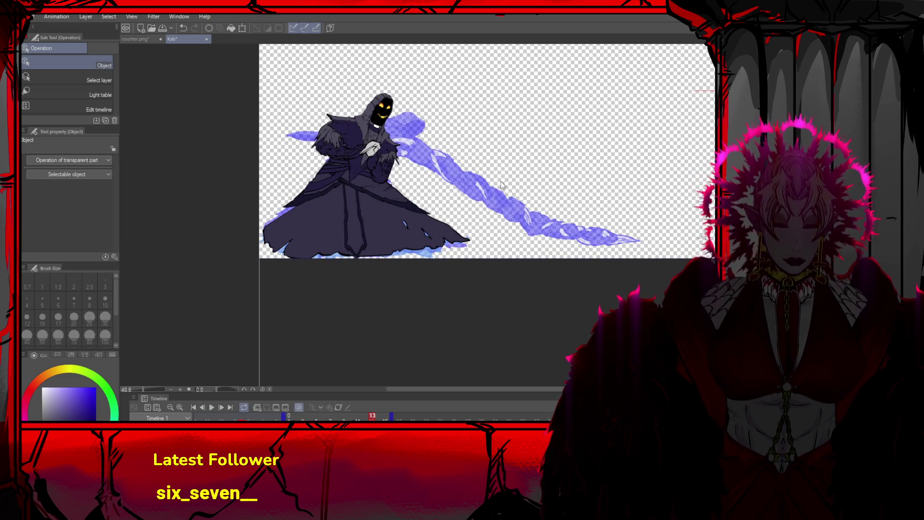
{"action": "key", "text": "ctrl+z"}
{"action": "key", "text": "ctrl+z"}
{"action": "key", "text": "ctrl+z"}
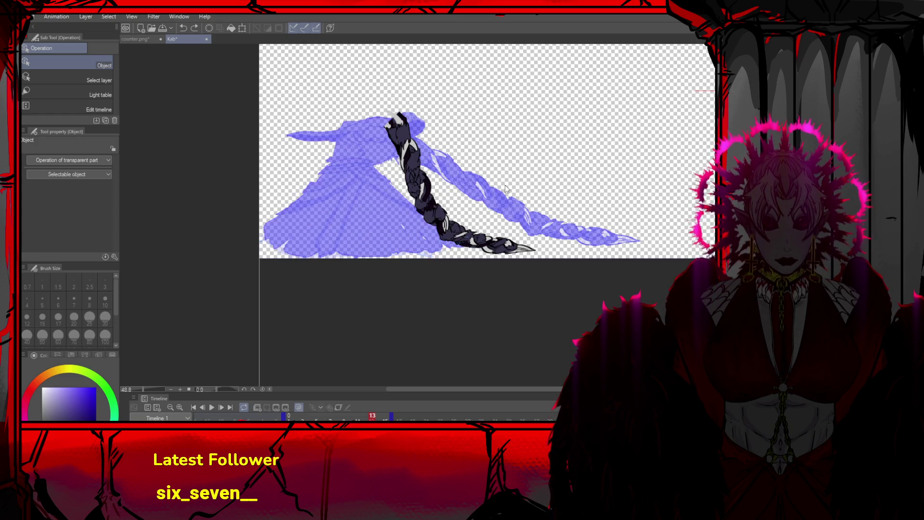
{"action": "key", "text": "Left"}
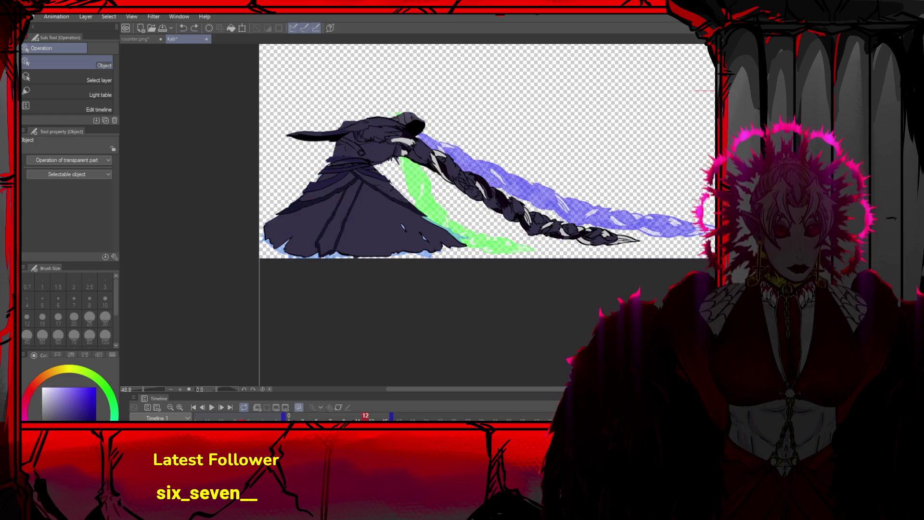
{"action": "key", "text": "Right"}
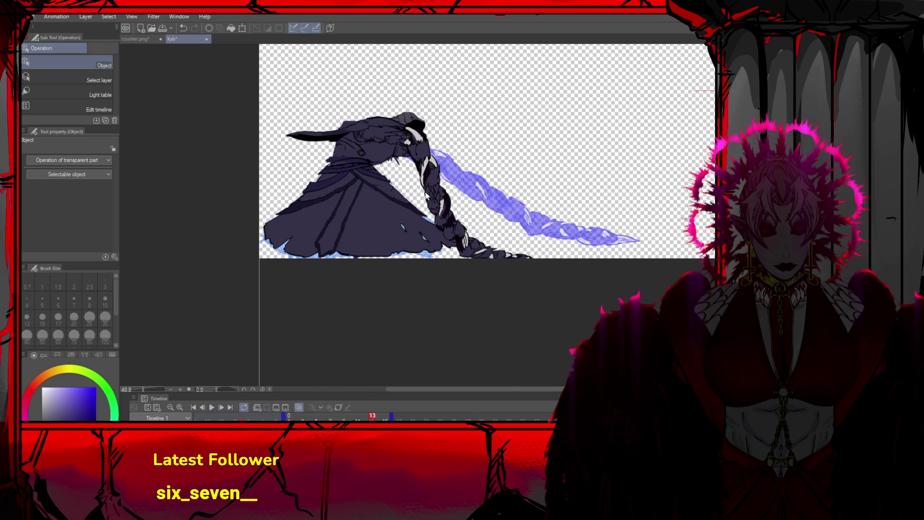
Stretch frame 13's braid to 125% width and tilt it about -6.3°
{"action": "key", "text": "ctrl+t"}
{"action": "left_click_drag", "start_coordinate": [552, 271], "coordinate": [583, 249]}
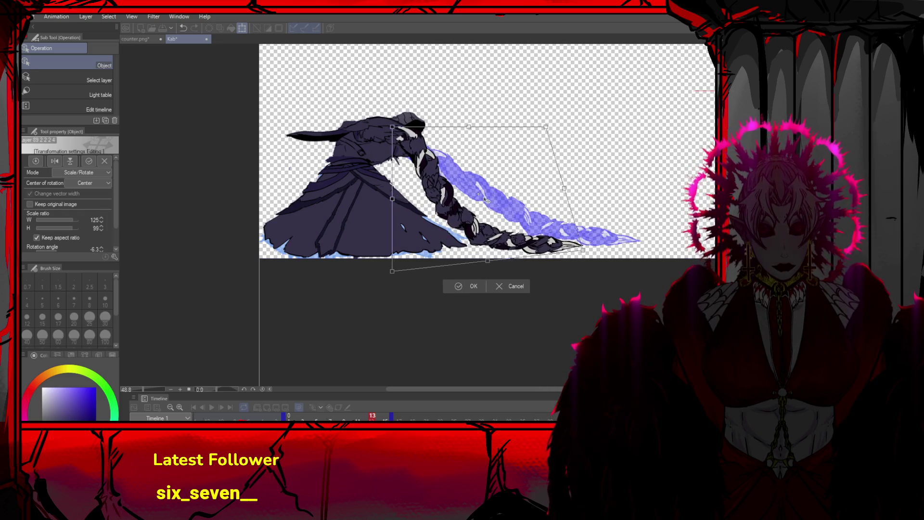
{"action": "left_click", "coordinate": [469, 286]}
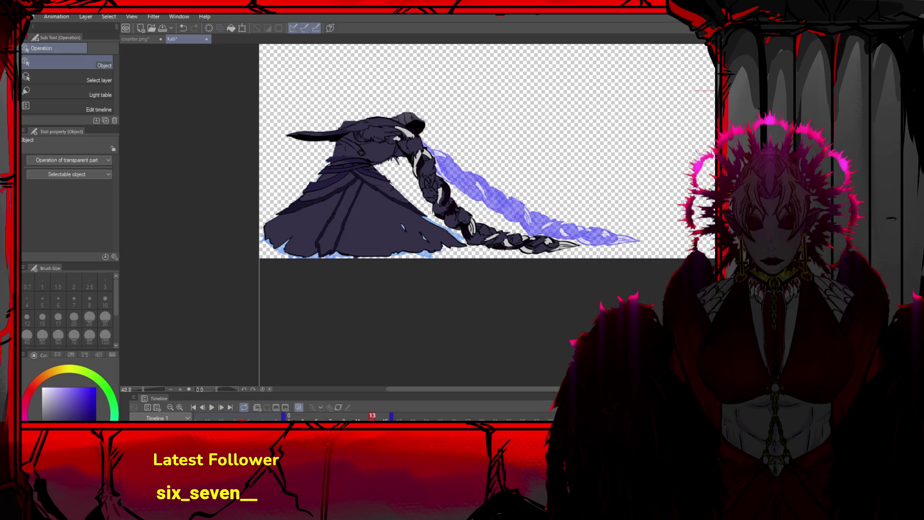
{"action": "key", "text": "m"}
{"action": "mouse_move", "coordinate": [273, 92]}
{"action": "left_mouse_down"}
{"action": "mouse_move", "coordinate": [407, 120]}
{"action": "mouse_move", "coordinate": [428, 136]}
{"action": "left_mouse_up"}
{"action": "key", "text": "ctrl+d"}
{"action": "scroll", "coordinate": [435, 141], "scroll_direction": "up", "scroll_amount": 1}
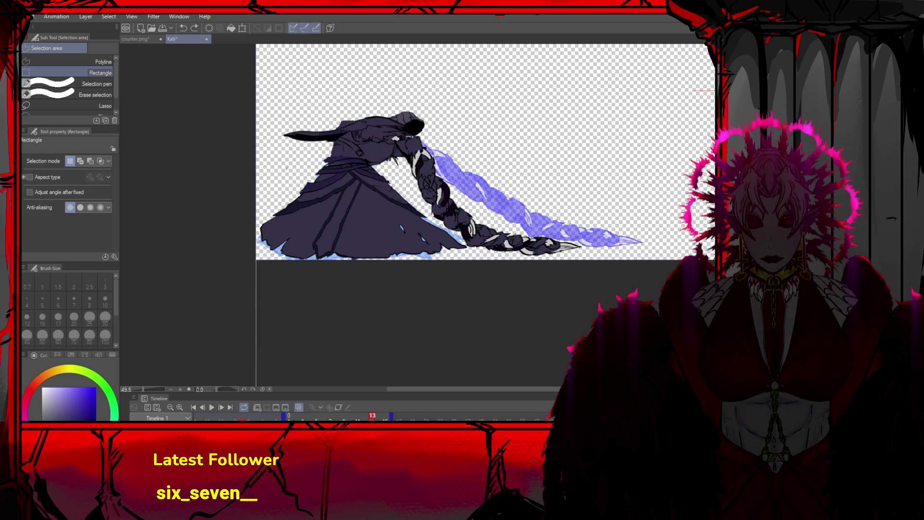
Touch up the hood and horn with pale highlight and dark purple pen strokes
{"action": "key", "text": "p"}
{"action": "left_click", "coordinate": [395, 138], "text": "alt"}
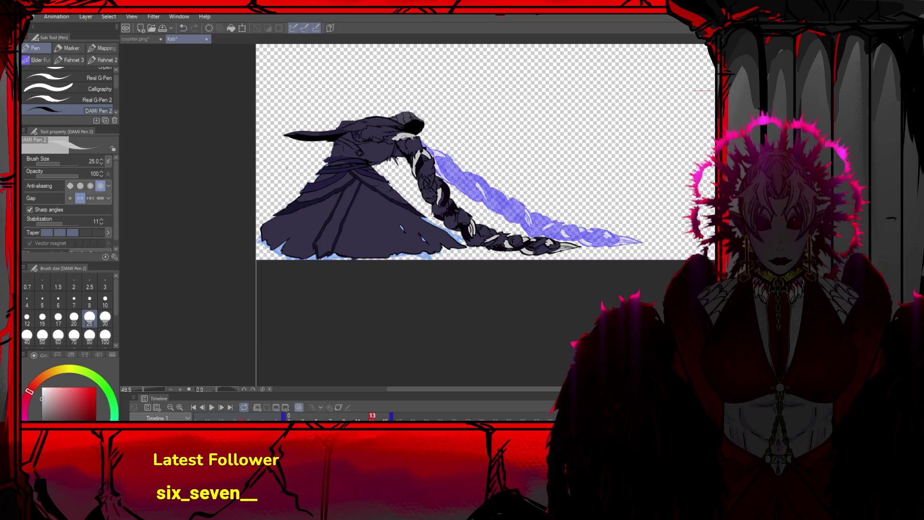
{"action": "left_click", "coordinate": [395, 141], "text": "alt"}
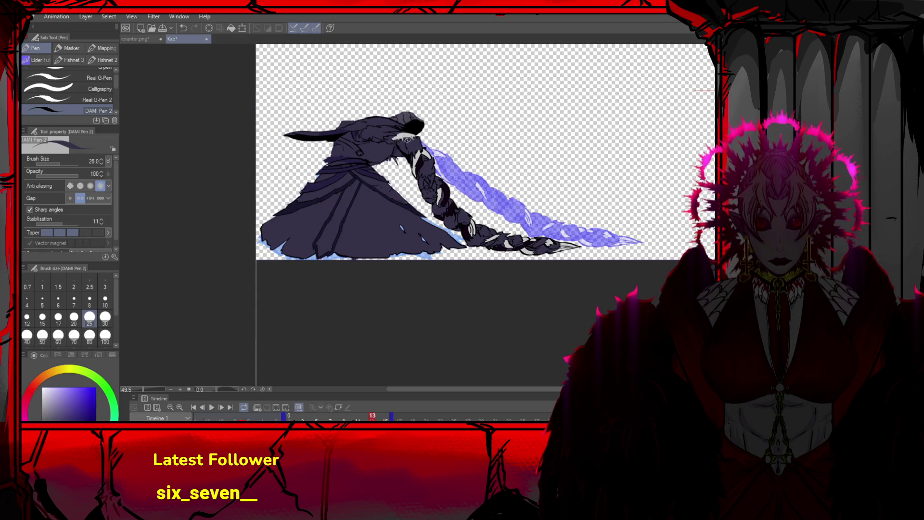
{"action": "left_click", "coordinate": [418, 127], "text": "alt"}
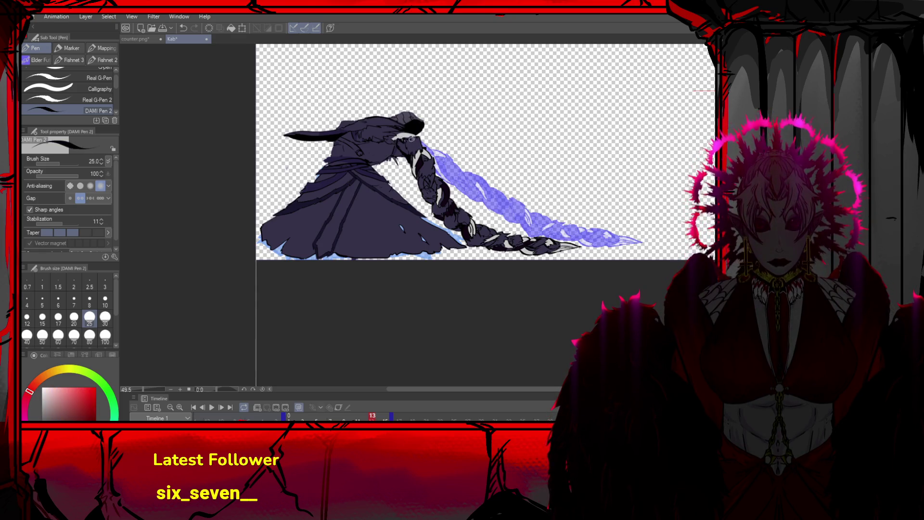
{"action": "key", "text": "ctrl+z"}
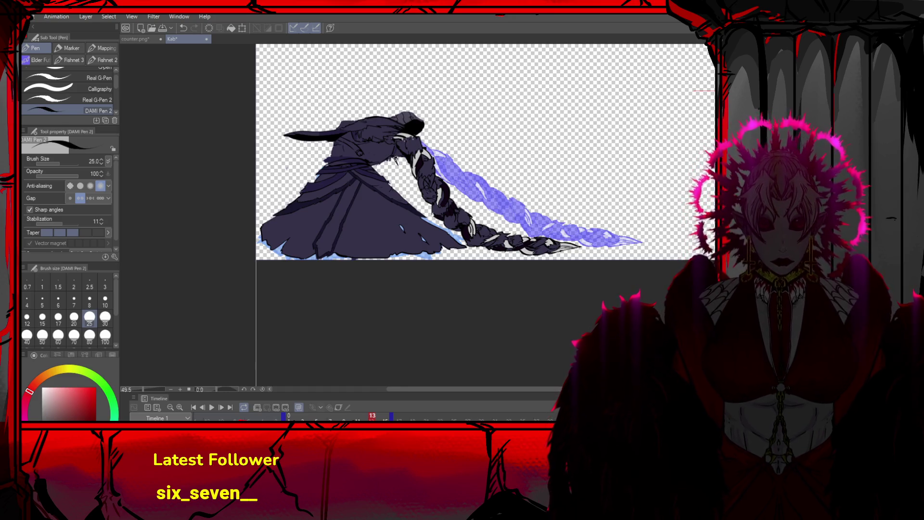
{"action": "scroll", "coordinate": [398, 118], "scroll_direction": "down", "scroll_amount": 2}
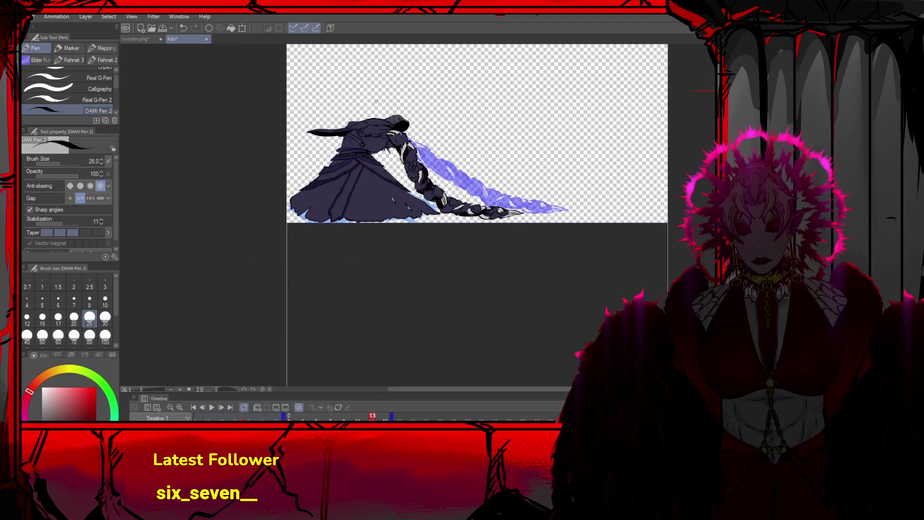
{"action": "scroll", "coordinate": [398, 118], "scroll_direction": "up", "scroll_amount": 2}
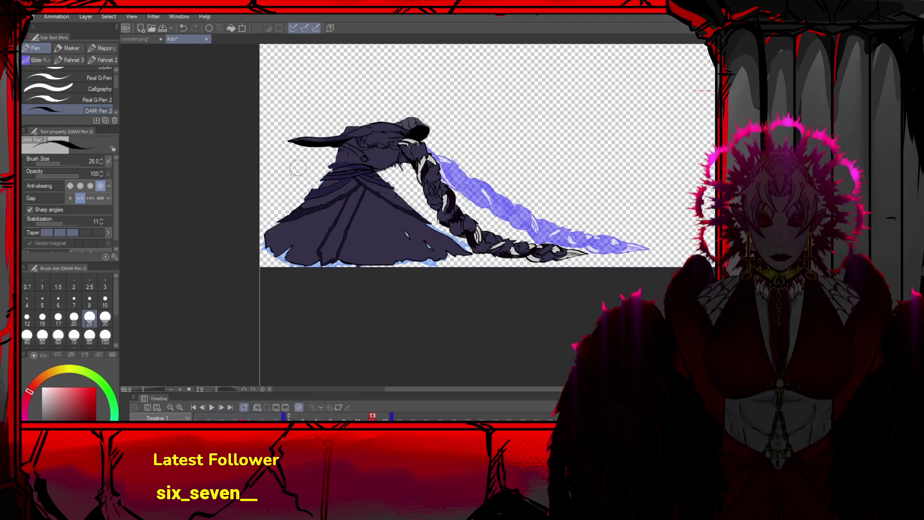
{"action": "mouse_move", "coordinate": [297, 141]}
{"action": "left_mouse_down"}
{"action": "mouse_move", "coordinate": [344, 140]}
{"action": "mouse_move", "coordinate": [308, 143]}
{"action": "left_mouse_up"}
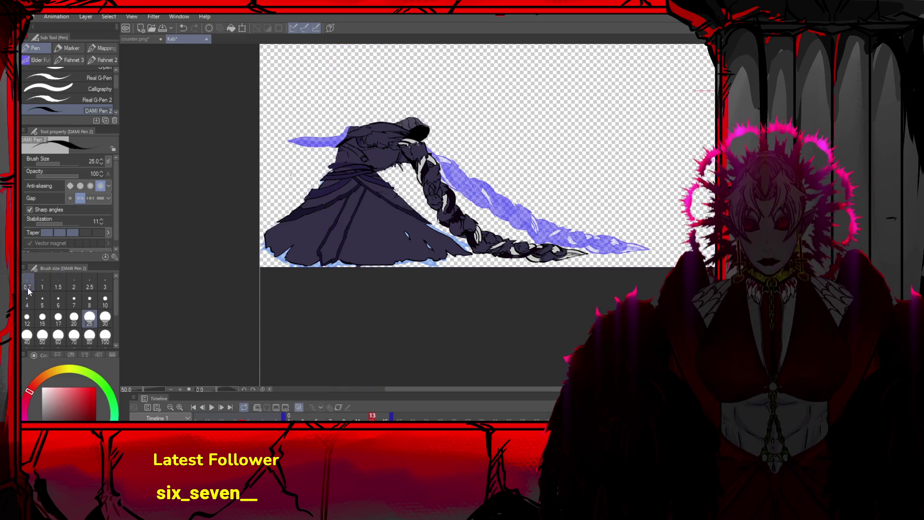
{"action": "left_click_drag", "start_coordinate": [340, 142], "coordinate": [320, 167]}
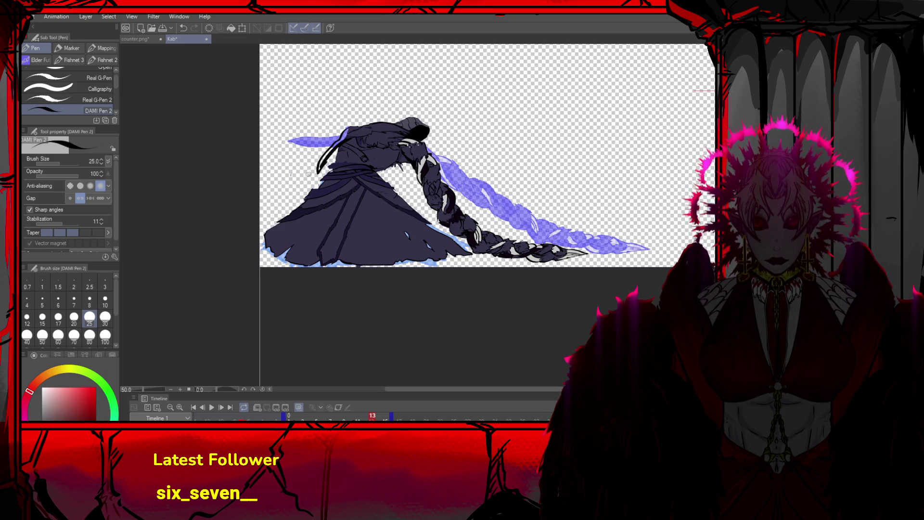
Bucket-fill the hood gap, horn shape and tip green, undoing a thin dark stroke
{"action": "key", "text": "g"}
{"action": "left_click", "coordinate": [346, 135], "text": "alt"}
{"action": "left_click", "coordinate": [346, 134]}
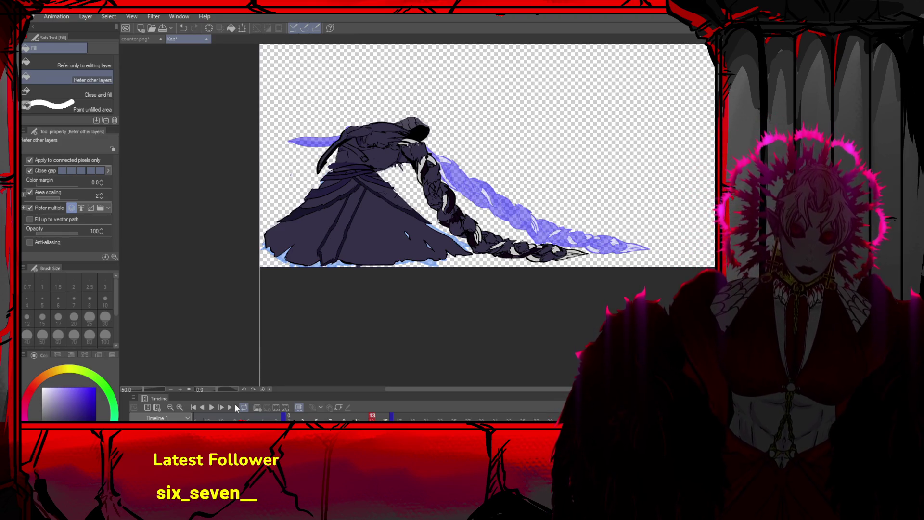
{"action": "left_click", "coordinate": [206, 407]}
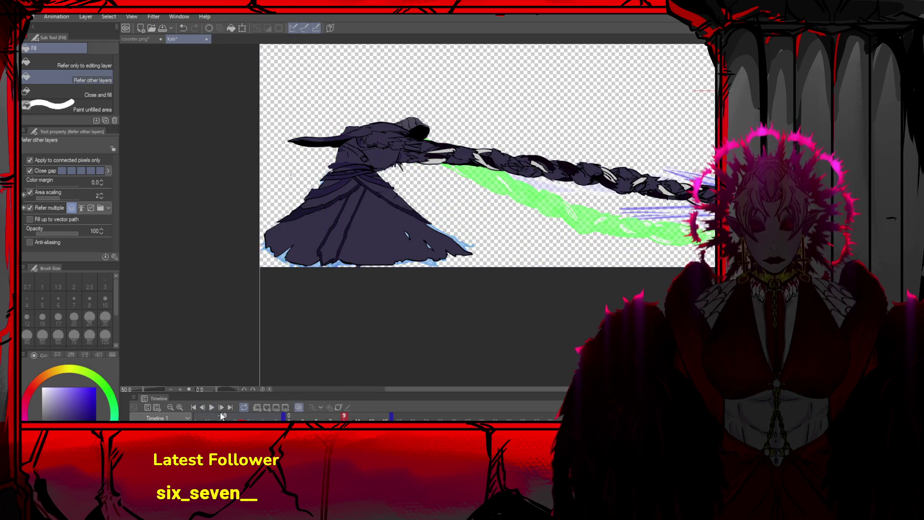
{"action": "left_click", "coordinate": [220, 407]}
{"action": "left_click", "coordinate": [220, 407]}
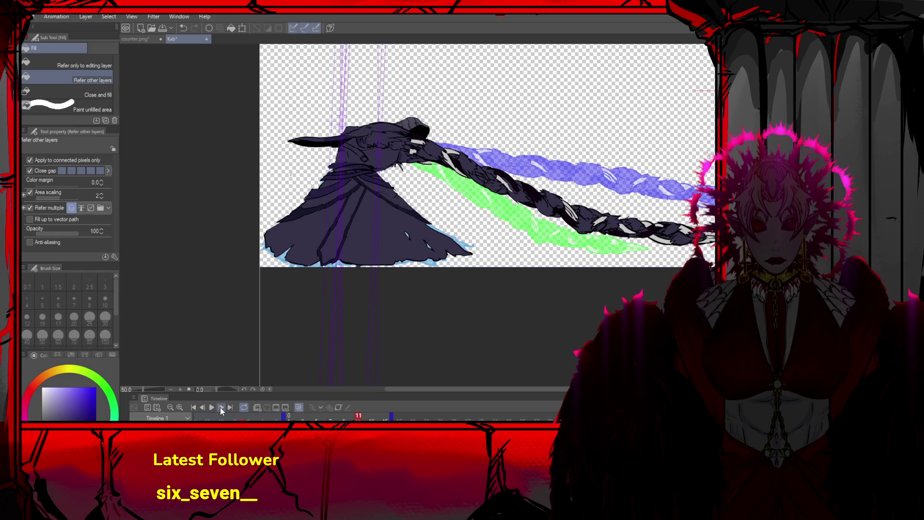
{"action": "left_click", "coordinate": [308, 141]}
{"action": "left_click", "coordinate": [338, 136]}
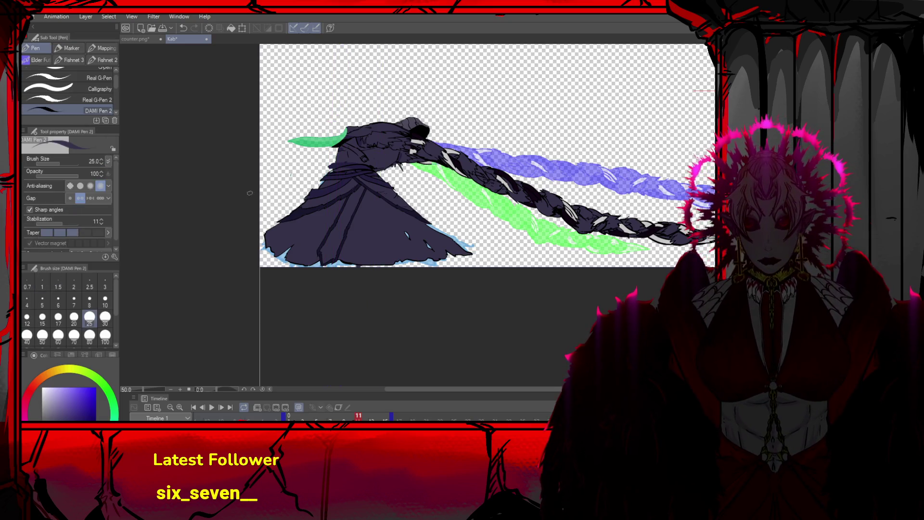
{"action": "key", "text": "p"}
{"action": "key", "text": "ctrl+z"}
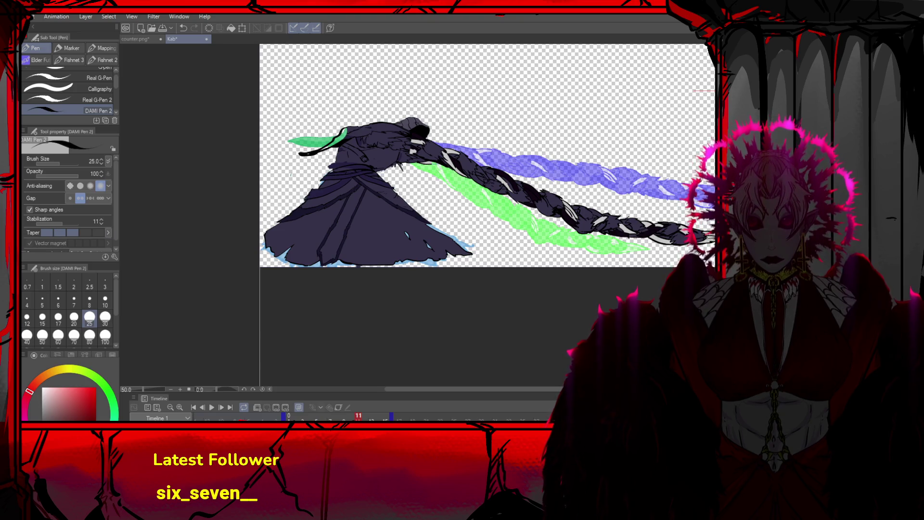
On frame 12, fill the blue glow from the strand end up to the hood, discarding a pen touch-up
{"action": "key", "text": "g"}
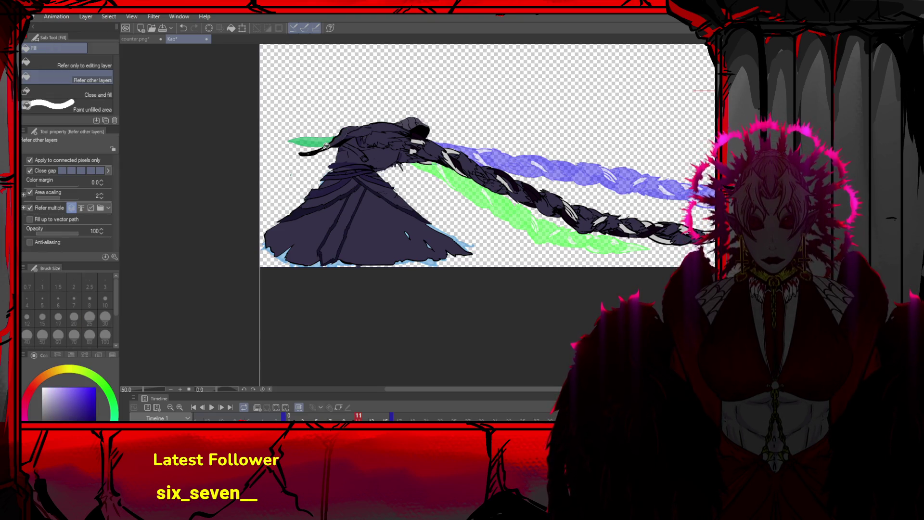
{"action": "left_click", "coordinate": [221, 407]}
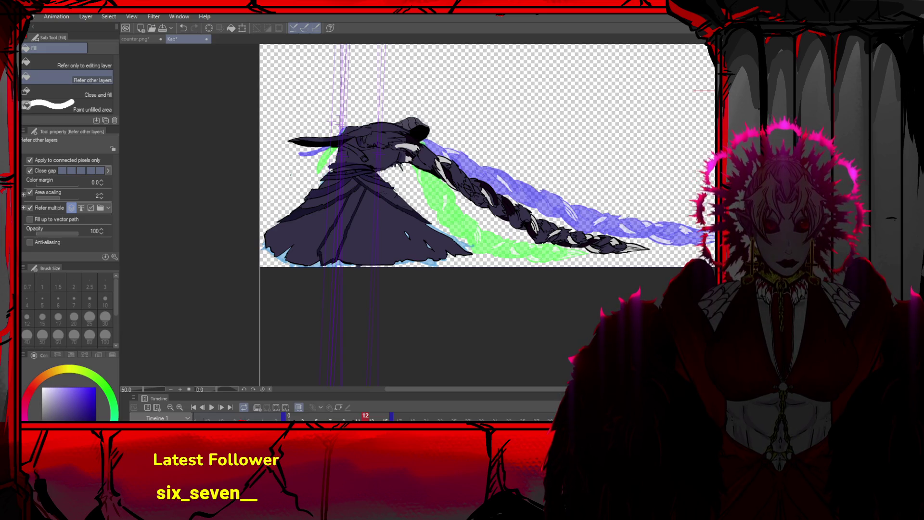
{"action": "mouse_move", "coordinate": [298, 153]}
{"action": "left_mouse_down"}
{"action": "mouse_move", "coordinate": [350, 128]}
{"action": "mouse_move", "coordinate": [341, 133]}
{"action": "left_mouse_up"}
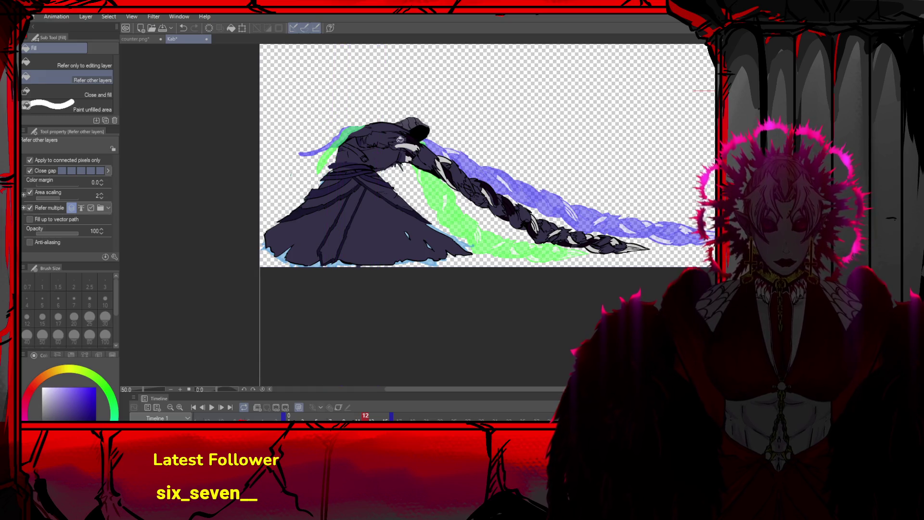
{"action": "left_click", "coordinate": [393, 131], "text": "alt"}
{"action": "key", "text": "p"}
{"action": "left_click_drag", "start_coordinate": [357, 124], "coordinate": [368, 125]}
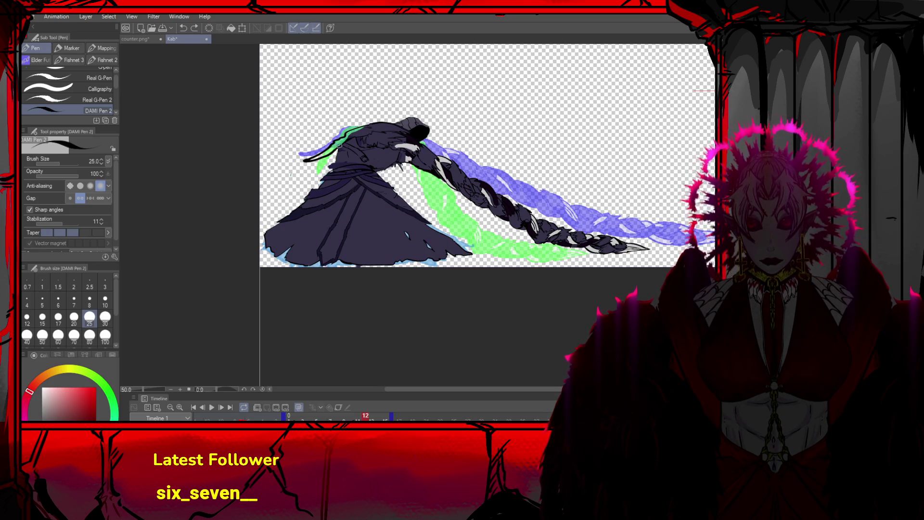
{"action": "key", "text": "ctrl+z"}
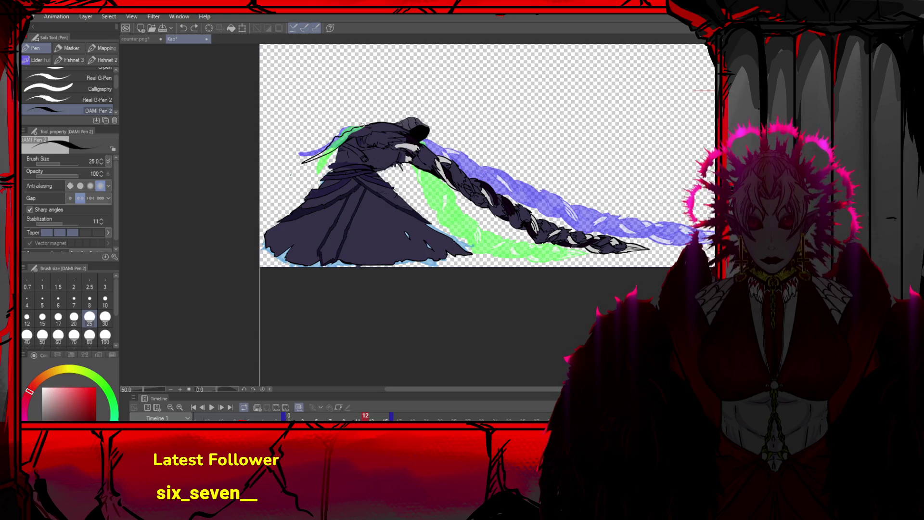
{"action": "key", "text": "g"}
{"action": "left_click", "coordinate": [368, 130], "text": "alt"}
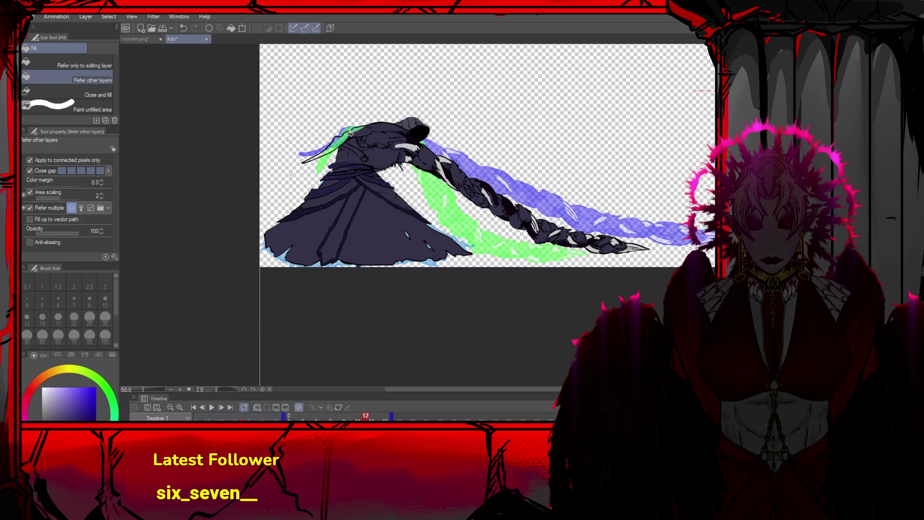
{"action": "left_click", "coordinate": [221, 407]}
{"action": "left_click", "coordinate": [221, 407]}
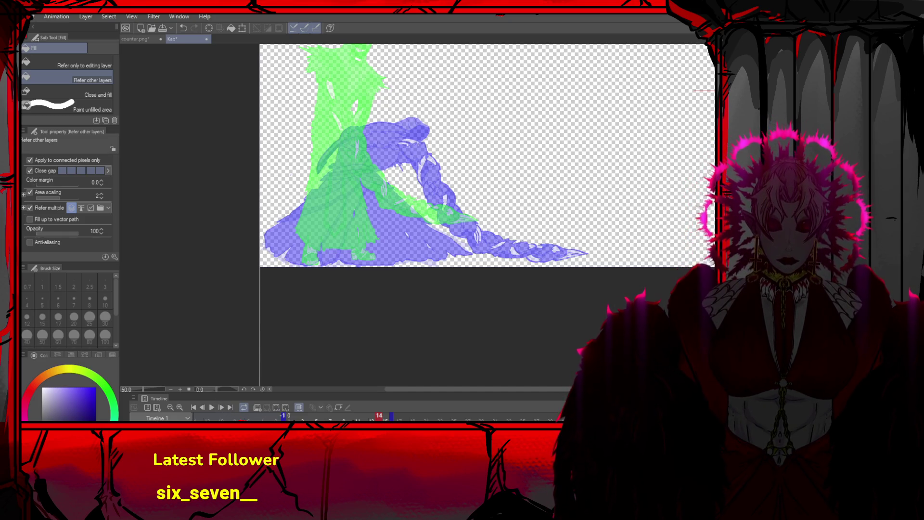
Step through frames 4, 5, 13 and 14 with timeline buttons and arrow keys, zooming in and out
{"action": "left_click", "coordinate": [296, 415]}
{"action": "left_click", "coordinate": [309, 416]}
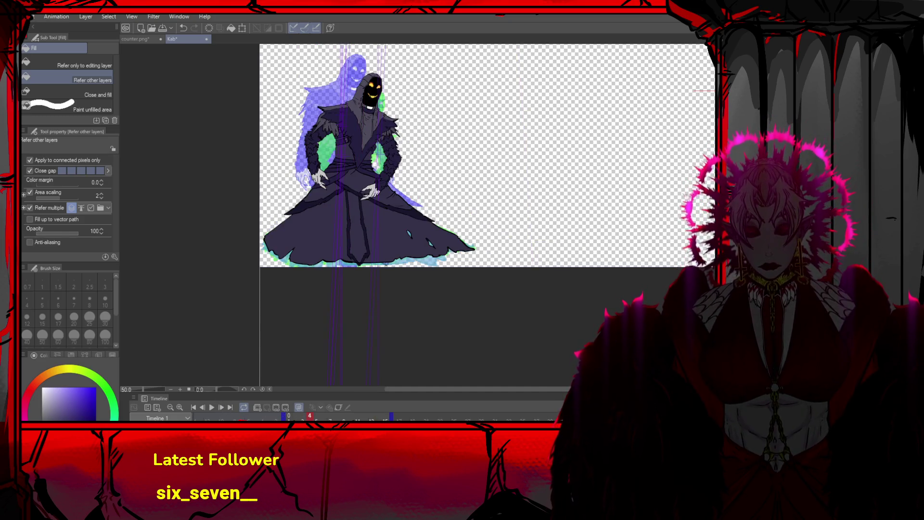
{"action": "left_click", "coordinate": [316, 415]}
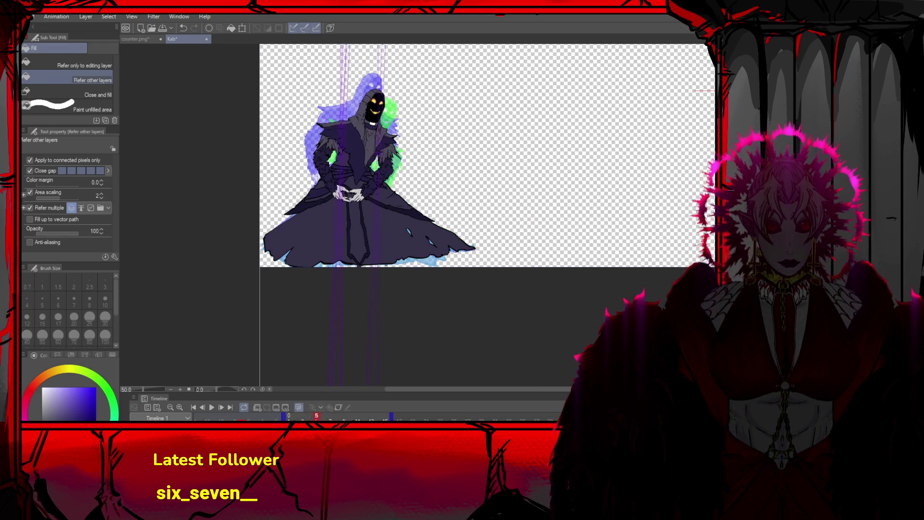
{"action": "key", "text": "Left"}
{"action": "left_click", "coordinate": [379, 415]}
{"action": "key", "text": "Left"}
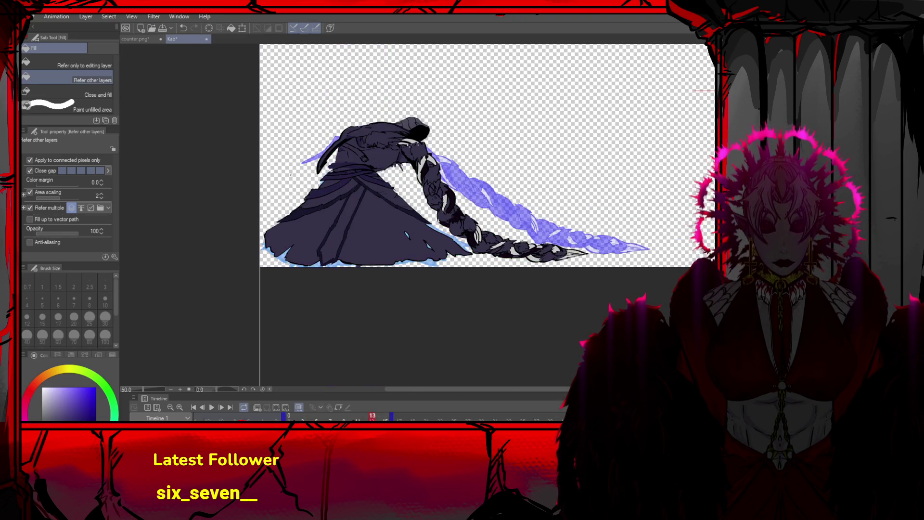
{"action": "key", "text": "Right"}
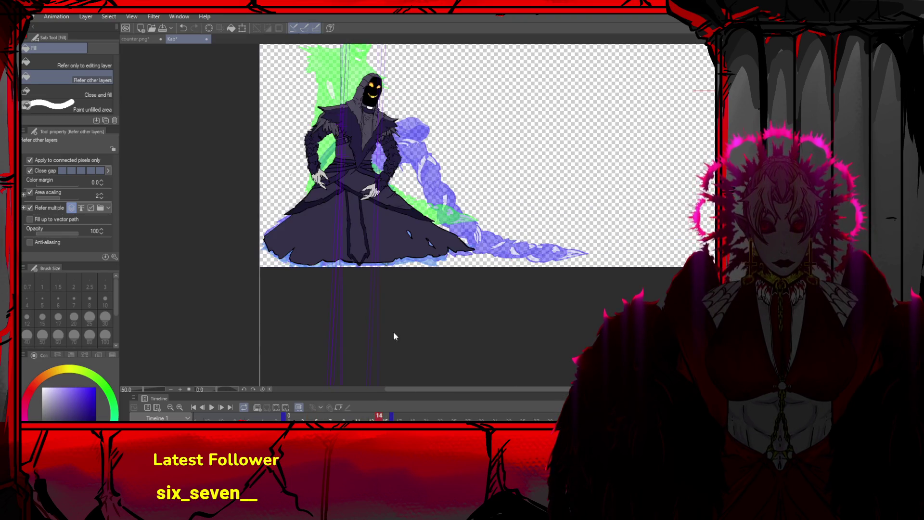
{"action": "scroll", "coordinate": [453, 198], "scroll_direction": "up", "scroll_amount": 1}
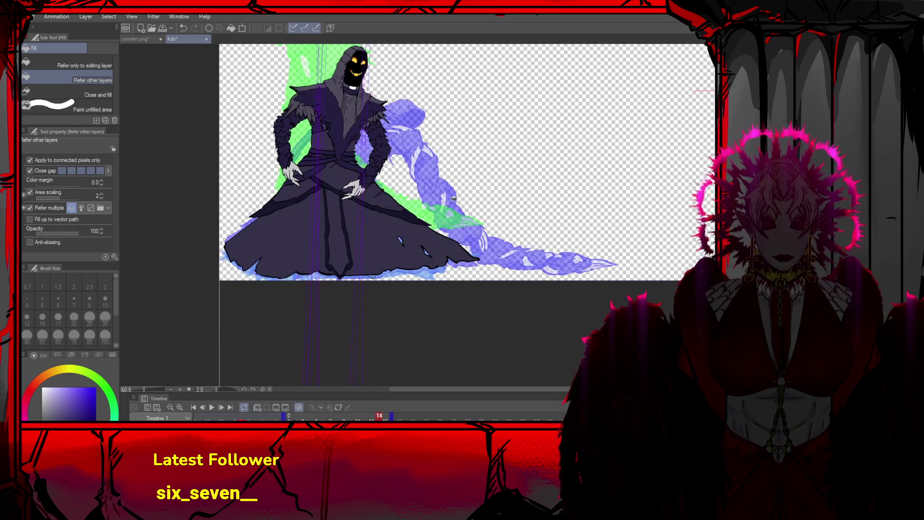
{"action": "scroll", "coordinate": [453, 198], "scroll_direction": "up", "scroll_amount": 1}
{"action": "scroll", "coordinate": [453, 198], "scroll_direction": "down", "scroll_amount": 2}
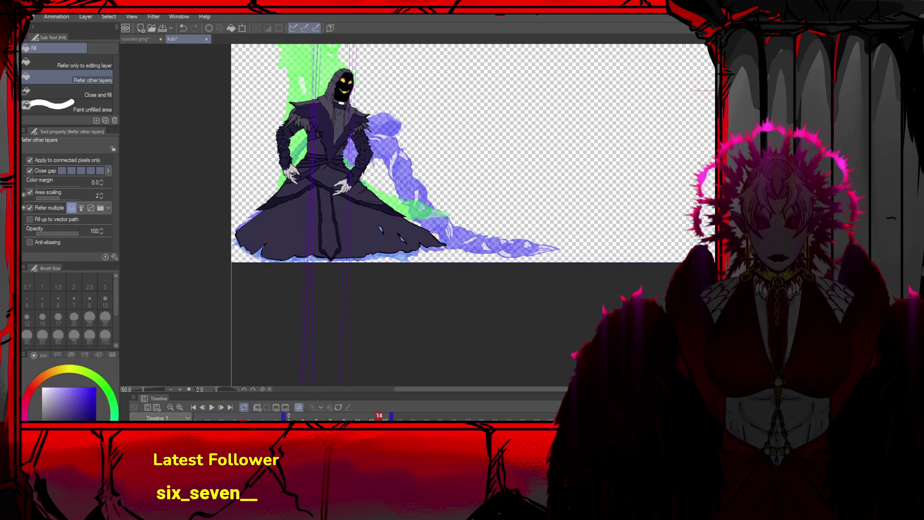
{"action": "scroll", "coordinate": [289, 307], "scroll_direction": "down", "scroll_amount": 1}
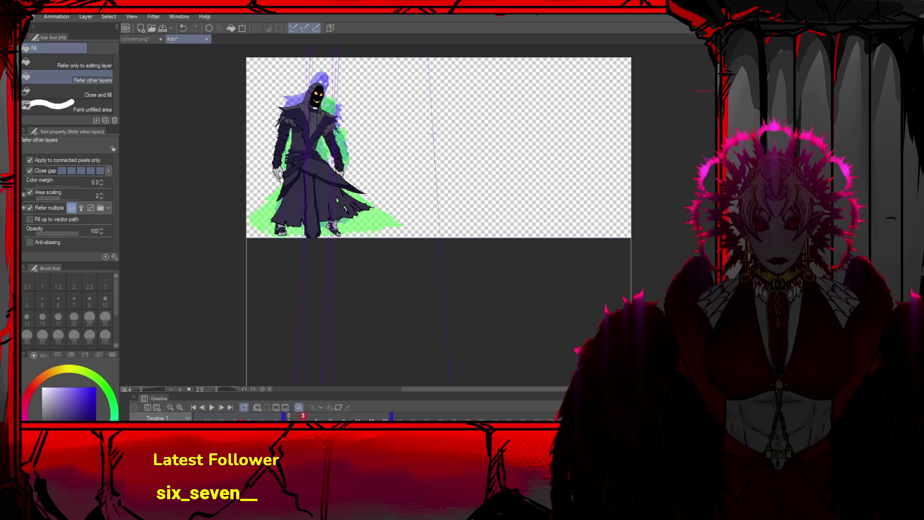
Go to frame 15 and undo the recent shading and pose edits
{"action": "key", "text": "o"}
{"action": "left_click", "coordinate": [385, 414]}
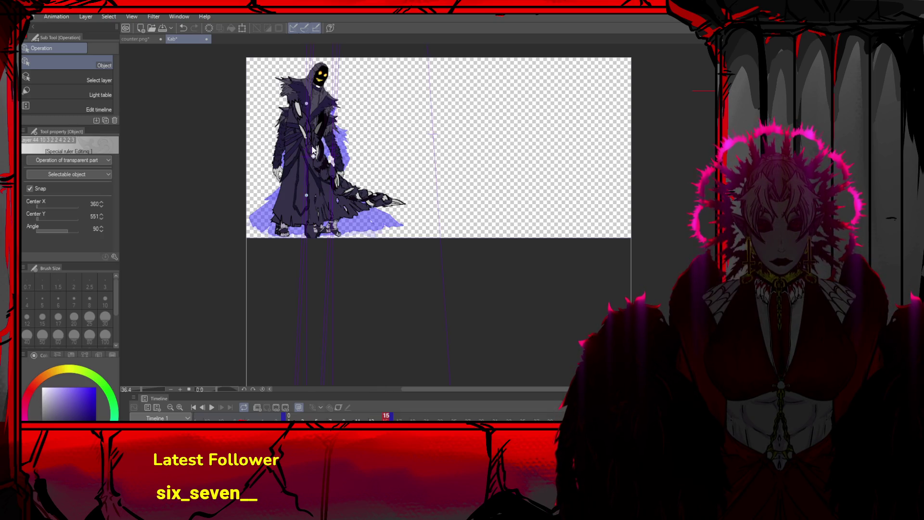
{"action": "key", "text": "ctrl+z"}
{"action": "key", "text": "ctrl+z"}
{"action": "key", "text": "ctrl+z"}
{"action": "key", "text": "ctrl+z"}
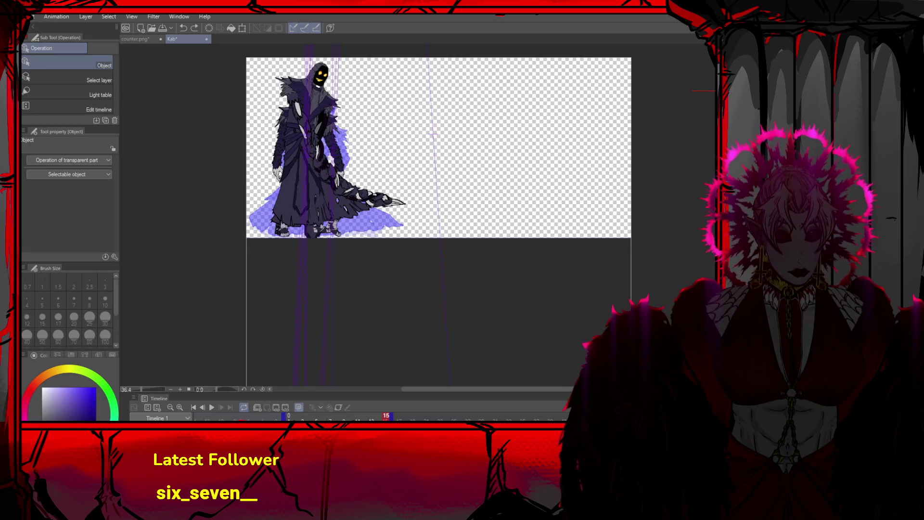
{"action": "key", "text": "ctrl+y"}
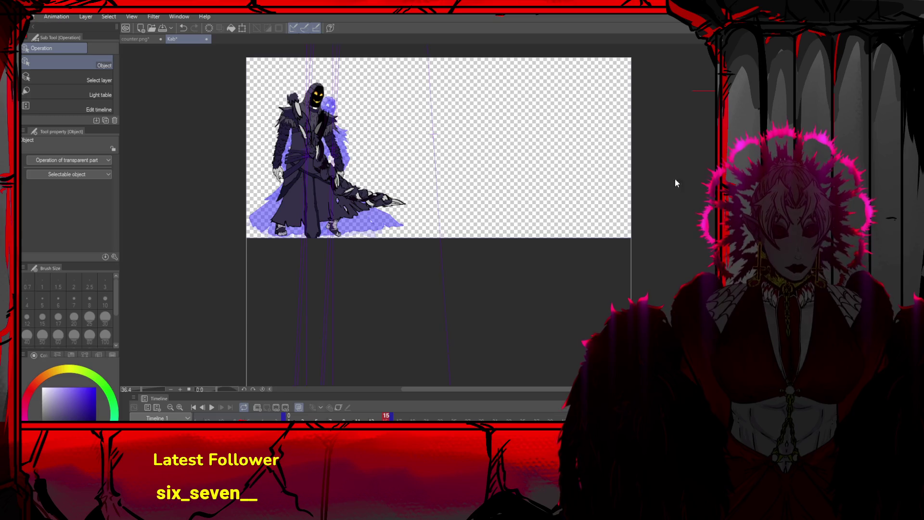
{"action": "key", "text": "ctrl+z"}
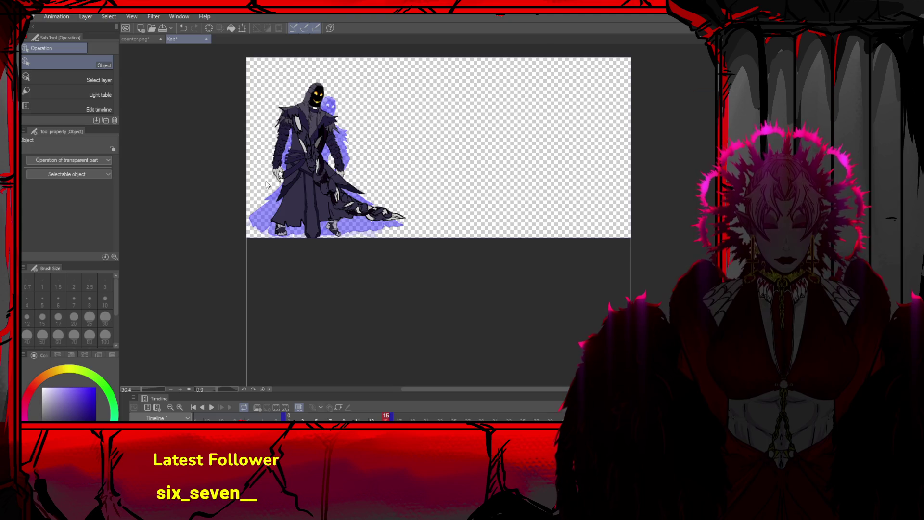
Paint light purple glow beside the shoulder and along the right arm
{"action": "scroll", "coordinate": [264, 180], "scroll_direction": "up", "scroll_amount": 2}
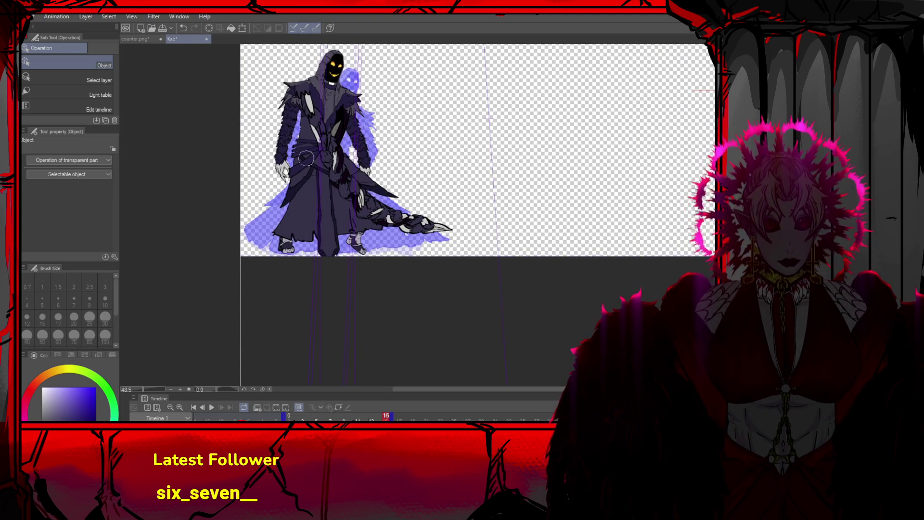
{"action": "mouse_move", "coordinate": [288, 84]}
{"action": "left_mouse_down"}
{"action": "mouse_move", "coordinate": [277, 166]}
{"action": "mouse_move", "coordinate": [288, 123]}
{"action": "left_mouse_up"}
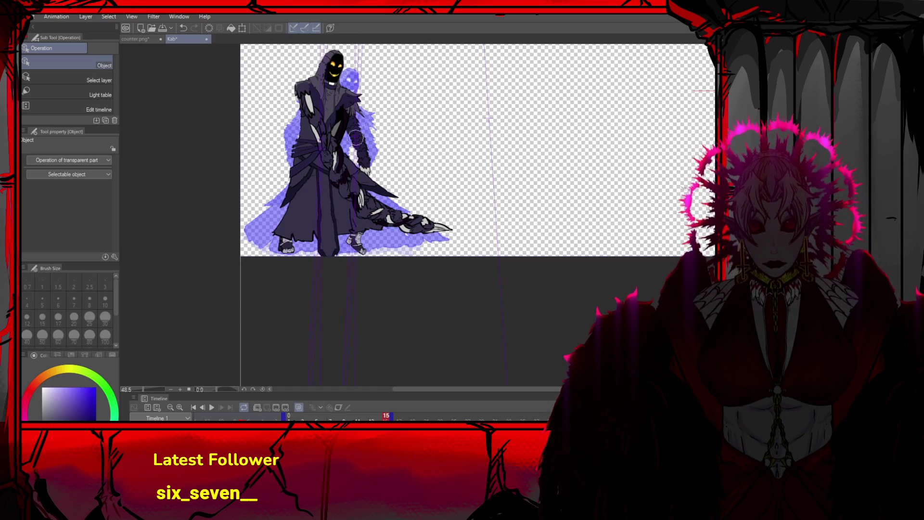
{"action": "mouse_move", "coordinate": [357, 122]}
{"action": "left_mouse_down"}
{"action": "mouse_move", "coordinate": [366, 161]}
{"action": "mouse_move", "coordinate": [360, 108]}
{"action": "mouse_move", "coordinate": [371, 121]}
{"action": "left_mouse_up"}
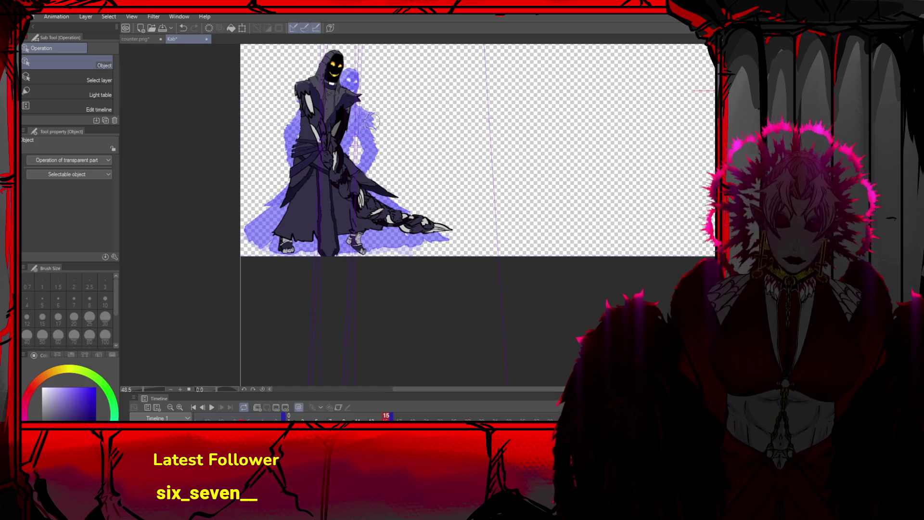
{"action": "scroll", "coordinate": [364, 111], "scroll_direction": "down", "scroll_amount": 1}
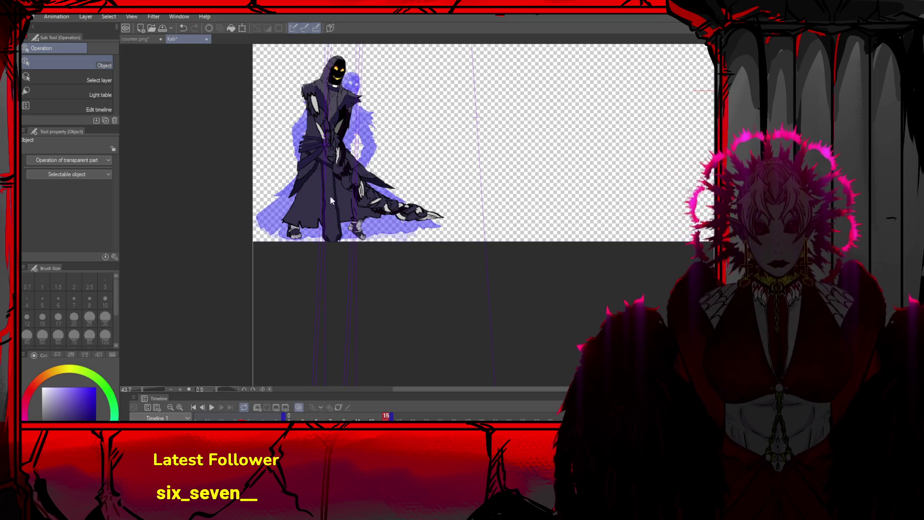
{"action": "scroll", "coordinate": [353, 87], "scroll_direction": "up", "scroll_amount": 4}
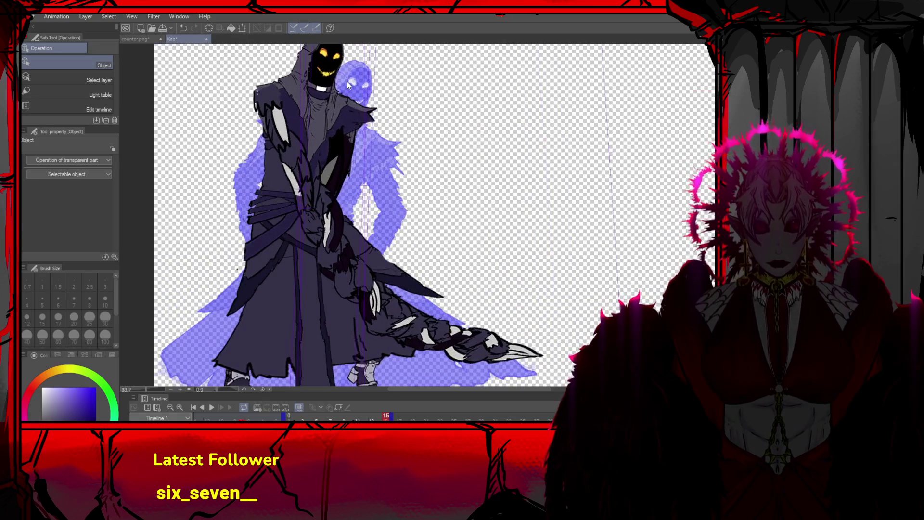
Darken the hood and shoulder edge and add a dark line along the hood's upper-left edge
{"action": "key", "text": "ctrl+z"}
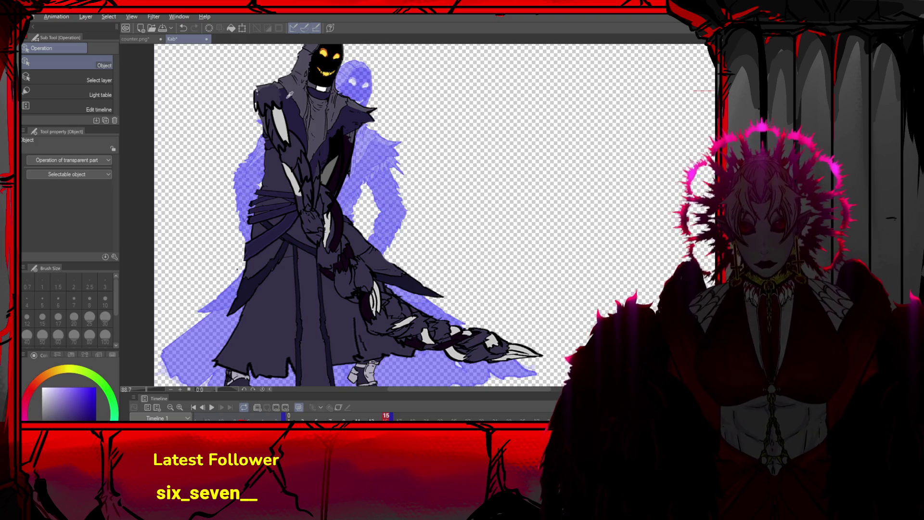
{"action": "key", "text": "p"}
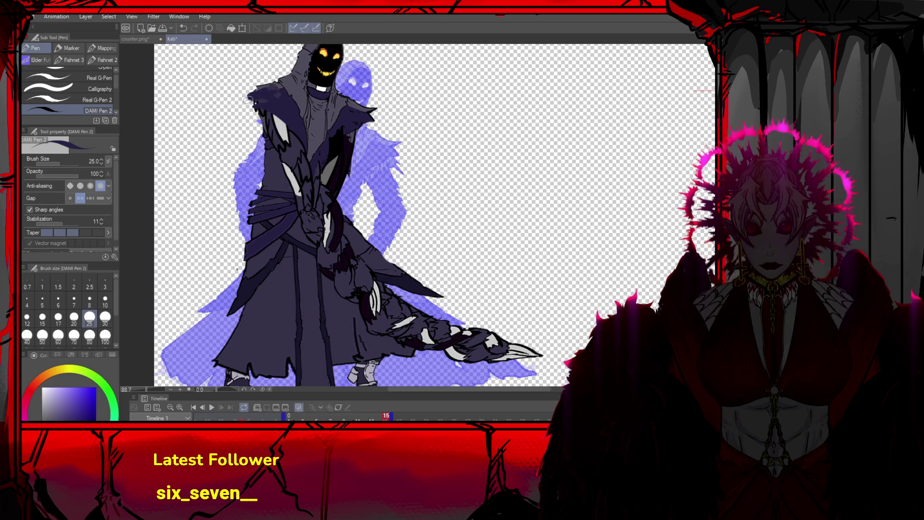
{"action": "mouse_move", "coordinate": [270, 99]}
{"action": "left_mouse_down"}
{"action": "mouse_move", "coordinate": [248, 105]}
{"action": "mouse_move", "coordinate": [273, 86]}
{"action": "left_mouse_up"}
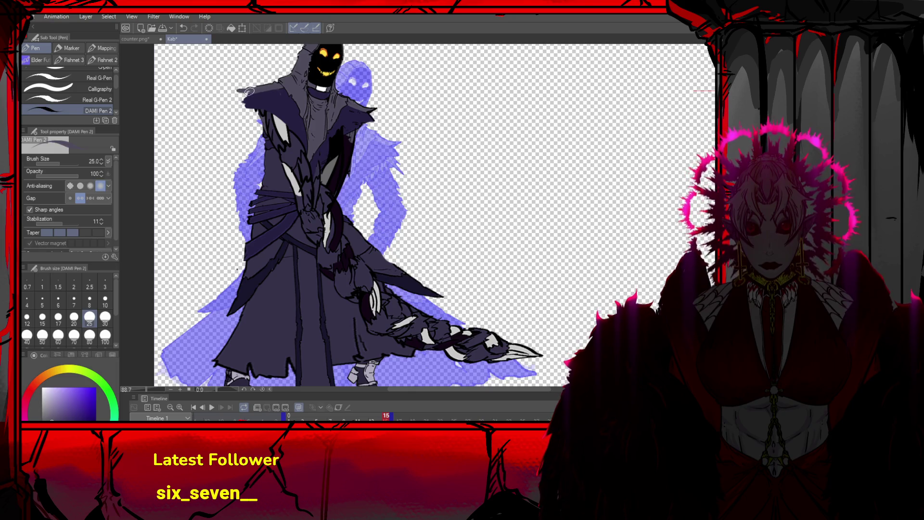
{"action": "left_click", "coordinate": [264, 110], "text": "alt"}
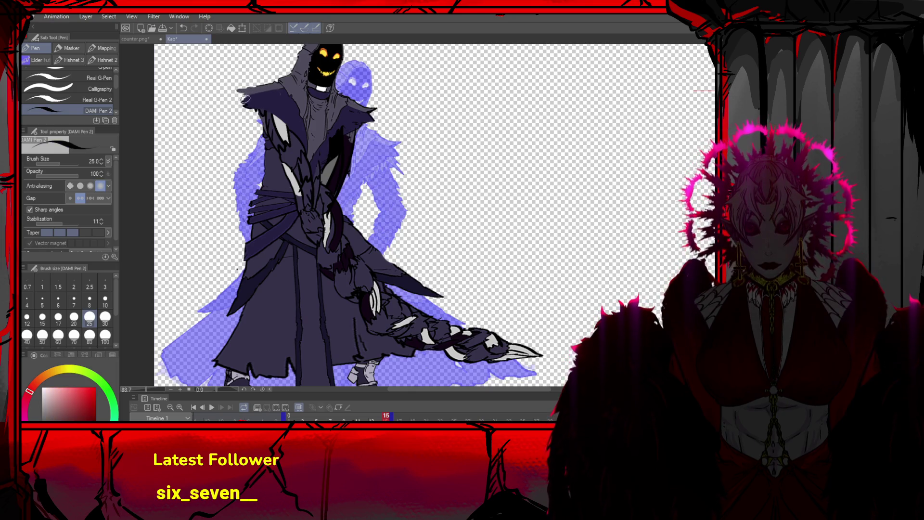
{"action": "left_click_drag", "start_coordinate": [243, 89], "coordinate": [277, 82]}
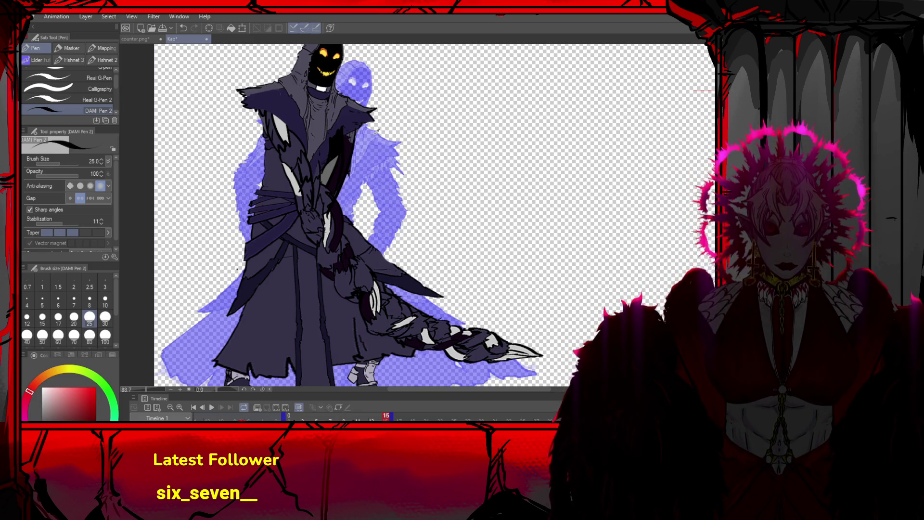
Paint the upper lapel and chest in dark blue-purple, after undoing two trial lapel repaints
{"action": "left_click", "coordinate": [354, 115], "text": "alt"}
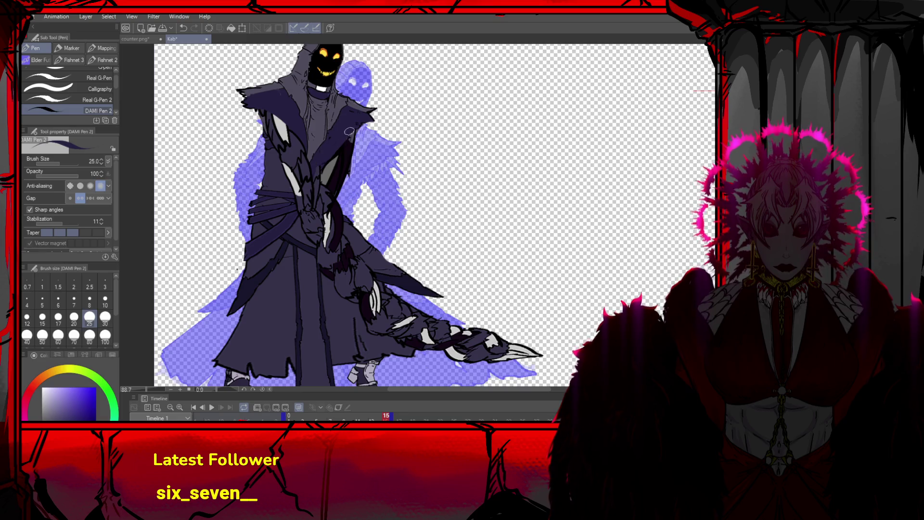
{"action": "left_click_drag", "start_coordinate": [347, 138], "coordinate": [321, 173]}
{"action": "mouse_move", "coordinate": [276, 115]}
{"action": "left_mouse_down"}
{"action": "mouse_move", "coordinate": [308, 170]}
{"action": "mouse_move", "coordinate": [286, 118]}
{"action": "mouse_move", "coordinate": [295, 162]}
{"action": "left_mouse_up"}
{"action": "key", "text": "ctrl+z"}
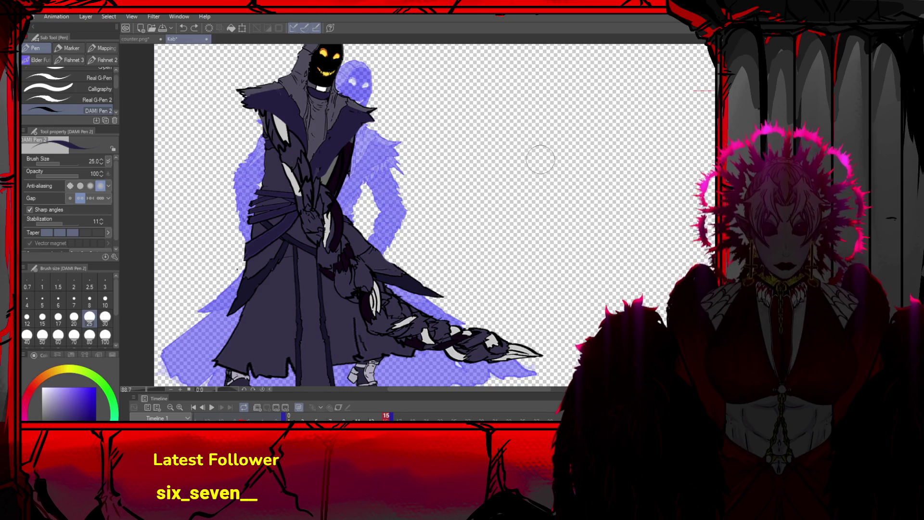
{"action": "mouse_move", "coordinate": [275, 115]}
{"action": "left_mouse_down"}
{"action": "mouse_move", "coordinate": [308, 163]}
{"action": "mouse_move", "coordinate": [285, 125]}
{"action": "mouse_move", "coordinate": [313, 164]}
{"action": "mouse_move", "coordinate": [332, 137]}
{"action": "mouse_move", "coordinate": [308, 173]}
{"action": "mouse_move", "coordinate": [340, 129]}
{"action": "left_mouse_up"}
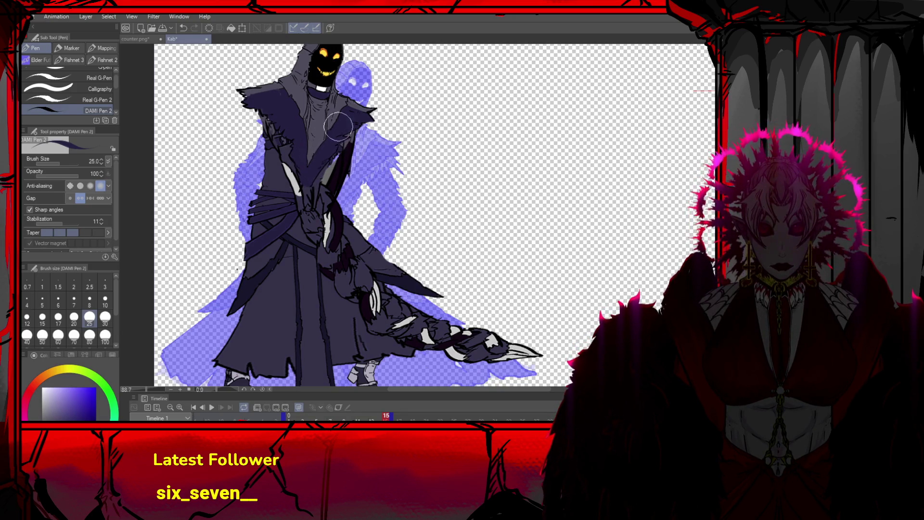
{"action": "key", "text": "ctrl+z"}
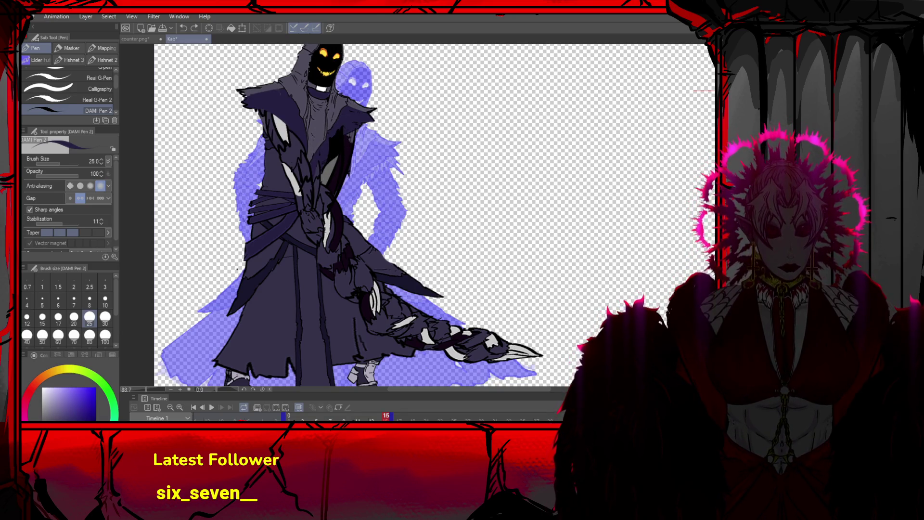
{"action": "key", "text": "ctrl+z"}
{"action": "key", "text": "ctrl+z"}
{"action": "key", "text": "ctrl+z"}
{"action": "mouse_move", "coordinate": [318, 127]}
{"action": "left_mouse_down"}
{"action": "mouse_move", "coordinate": [289, 116]}
{"action": "mouse_move", "coordinate": [274, 125]}
{"action": "mouse_move", "coordinate": [296, 132]}
{"action": "mouse_move", "coordinate": [303, 180]}
{"action": "mouse_move", "coordinate": [320, 144]}
{"action": "mouse_move", "coordinate": [317, 158]}
{"action": "mouse_move", "coordinate": [366, 110]}
{"action": "mouse_move", "coordinate": [323, 142]}
{"action": "mouse_move", "coordinate": [300, 145]}
{"action": "mouse_move", "coordinate": [311, 178]}
{"action": "mouse_move", "coordinate": [328, 149]}
{"action": "left_mouse_up"}
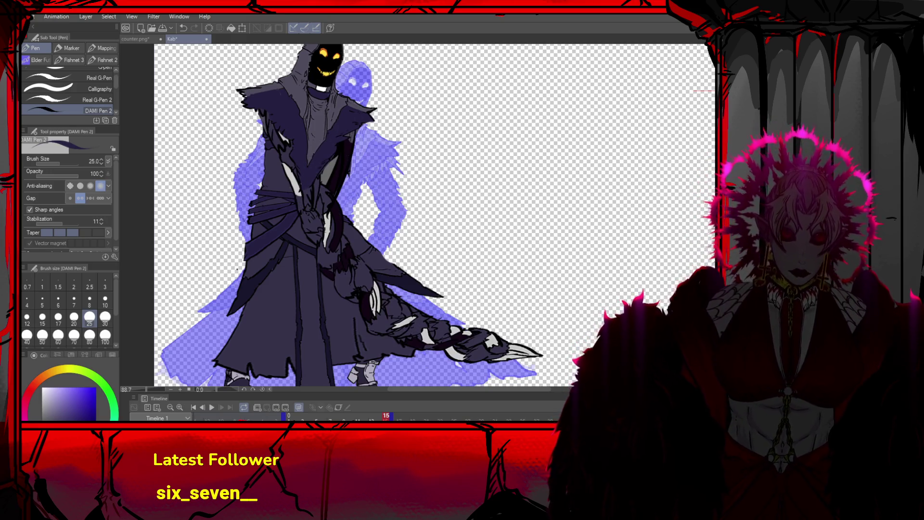
{"action": "scroll", "coordinate": [568, 195], "scroll_direction": "down", "scroll_amount": 3}
{"action": "scroll", "coordinate": [569, 195], "scroll_direction": "down", "scroll_amount": 1}
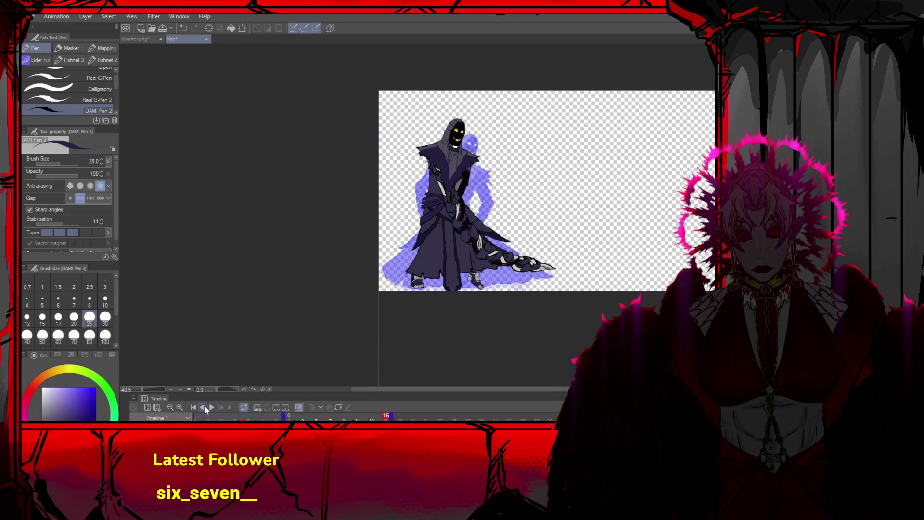
Play back the animation and step between frames 13 and 14, ending on frame 14
{"action": "left_click", "coordinate": [210, 407]}
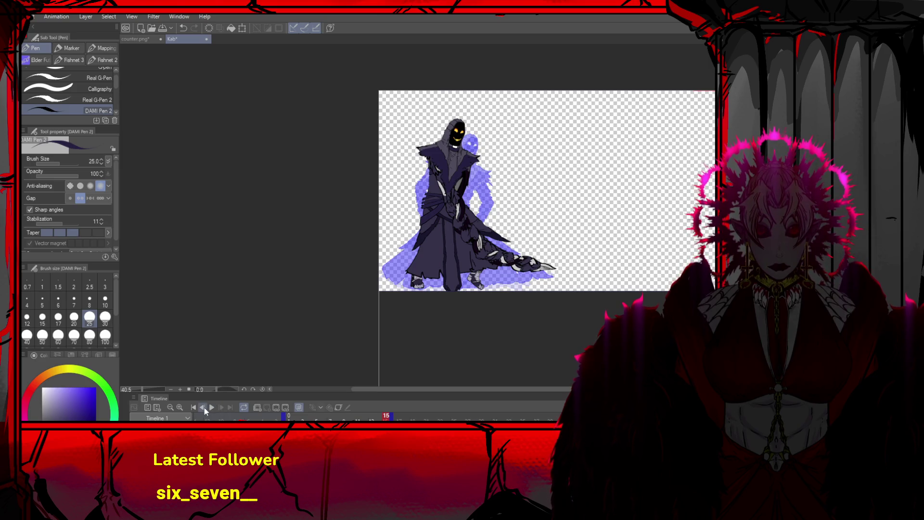
{"action": "left_click", "coordinate": [203, 408]}
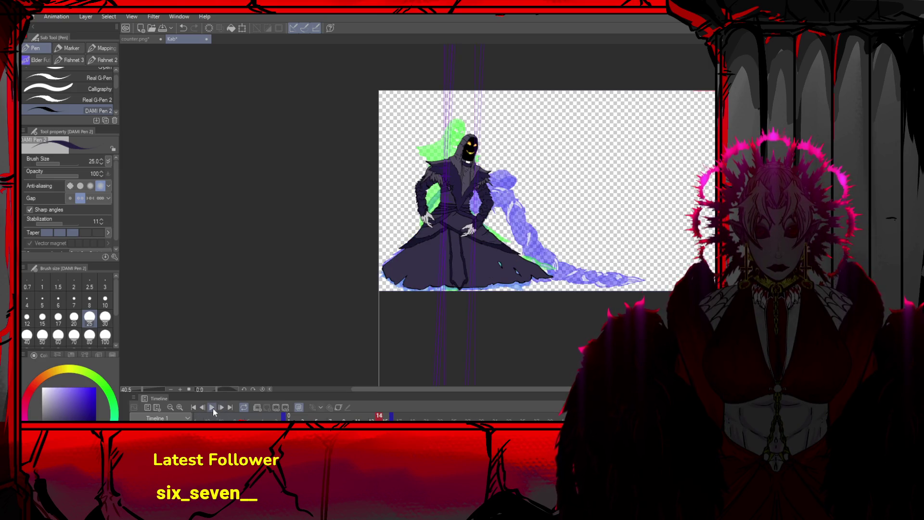
{"action": "left_click", "coordinate": [206, 406]}
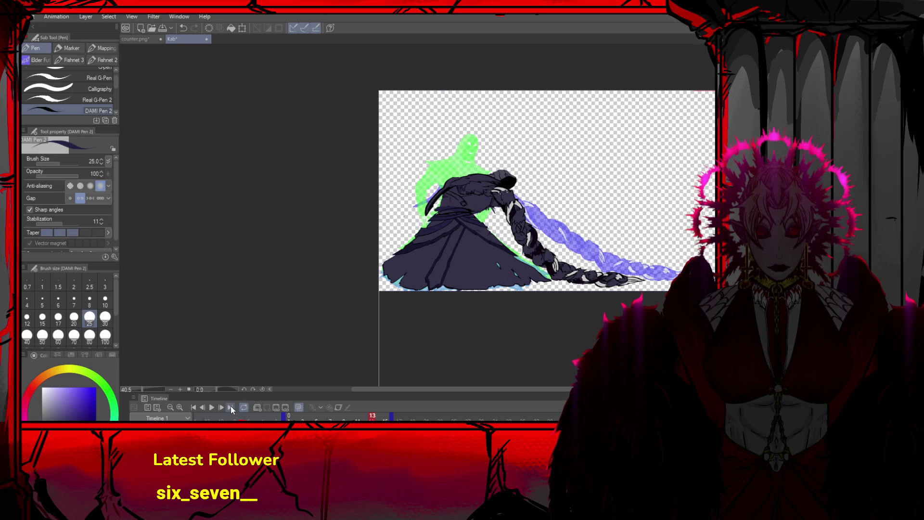
{"action": "left_click", "coordinate": [224, 406]}
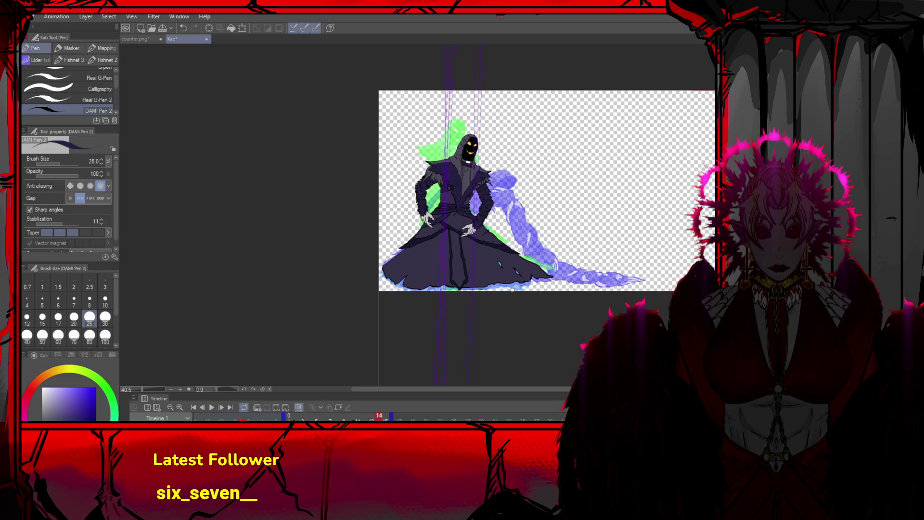
{"action": "scroll", "coordinate": [482, 206], "scroll_direction": "up", "scroll_amount": 3}
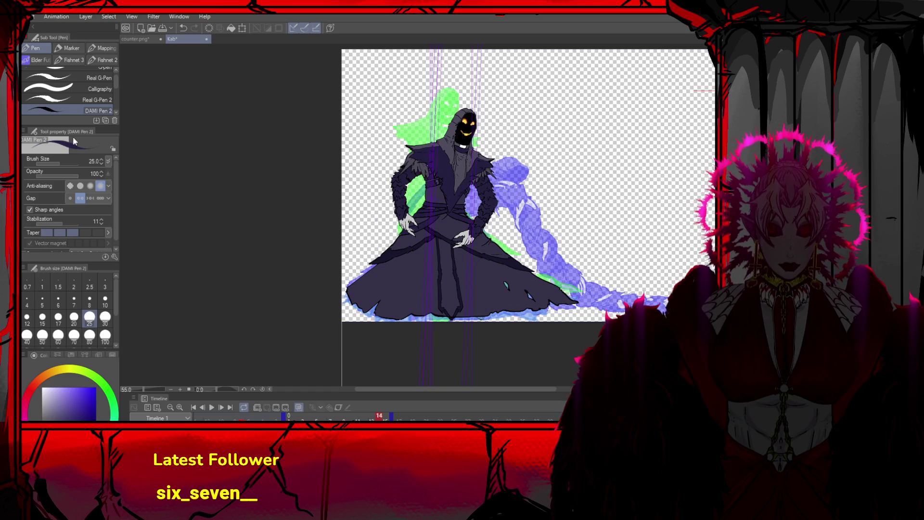
{"action": "key", "text": "o"}
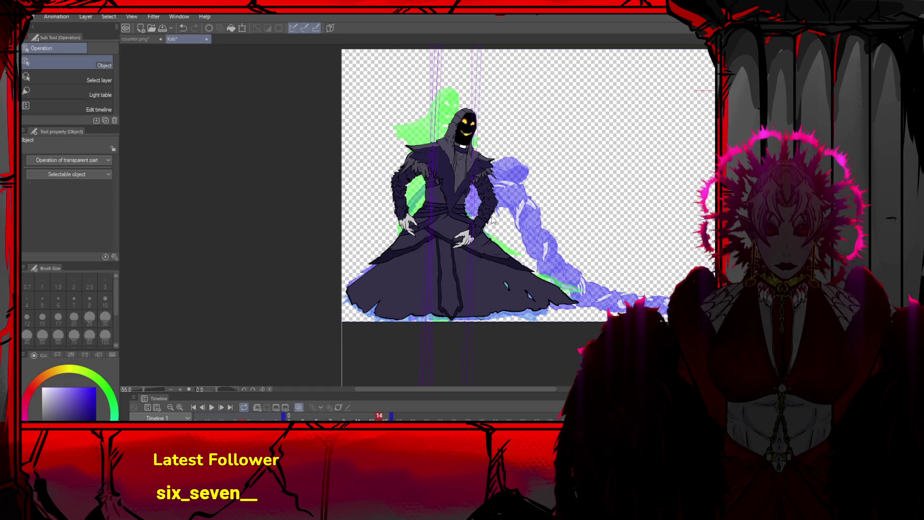
Compare frames 15 and 14, then start and cancel a transform of the figure
{"action": "left_click", "coordinate": [220, 407]}
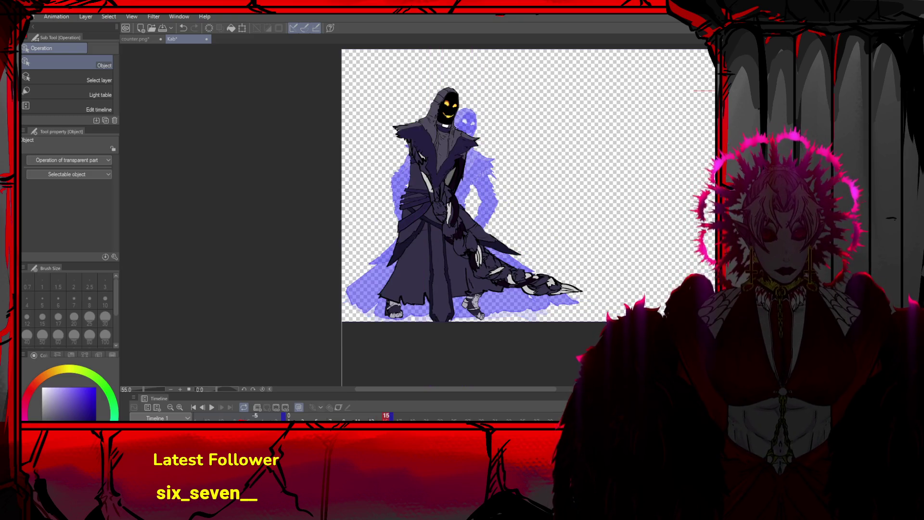
{"action": "left_click", "coordinate": [202, 407]}
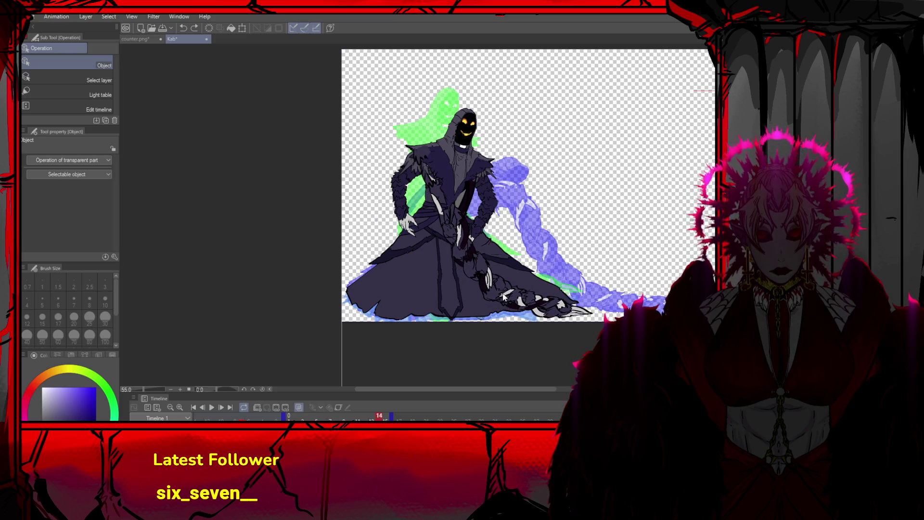
{"action": "scroll", "coordinate": [532, 222], "scroll_direction": "up", "scroll_amount": 1}
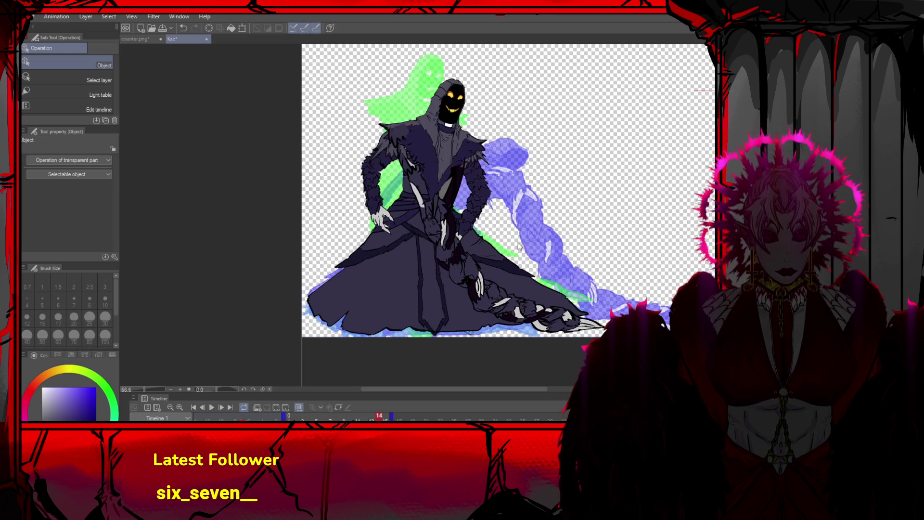
{"action": "scroll", "coordinate": [520, 221], "scroll_direction": "down", "scroll_amount": 1}
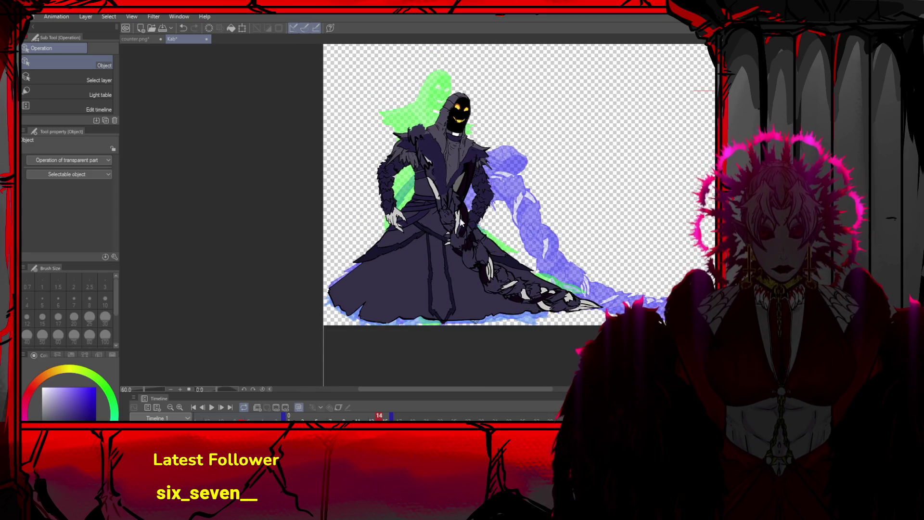
{"action": "key", "text": "ctrl+t"}
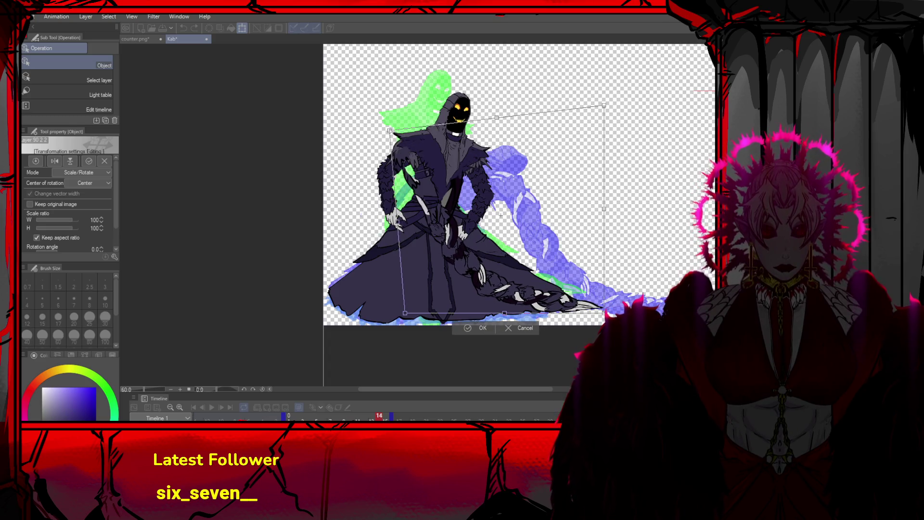
{"action": "key", "text": "ctrl+z"}
{"action": "left_click", "coordinate": [529, 329]}
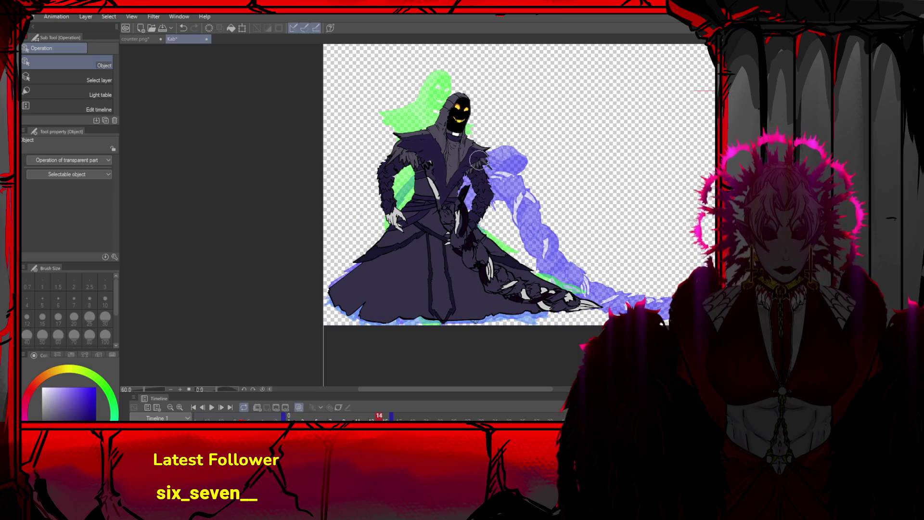
Replace frame 14's figure with the lunging braided-arm drawing, ready to scale and rotate
{"action": "key", "text": "ctrl+y"}
{"action": "key", "text": "ctrl+z"}
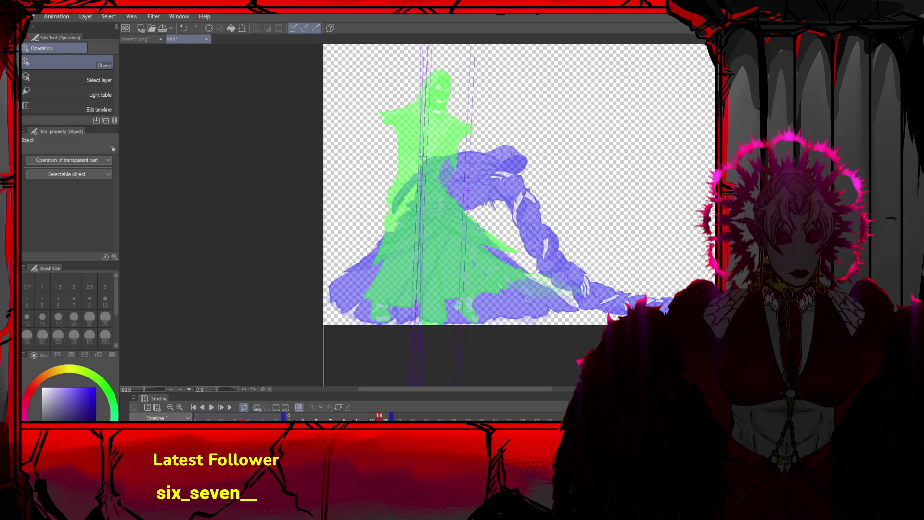
{"action": "key", "text": "ctrl+z"}
{"action": "key", "text": "ctrl+y"}
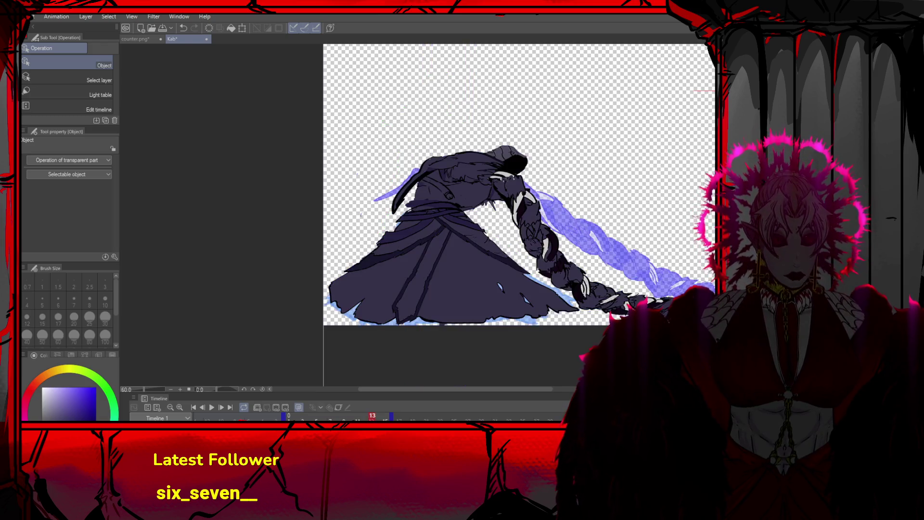
{"action": "key", "text": "ctrl+z"}
{"action": "key", "text": "ctrl+y"}
{"action": "key", "text": "ctrl+t"}
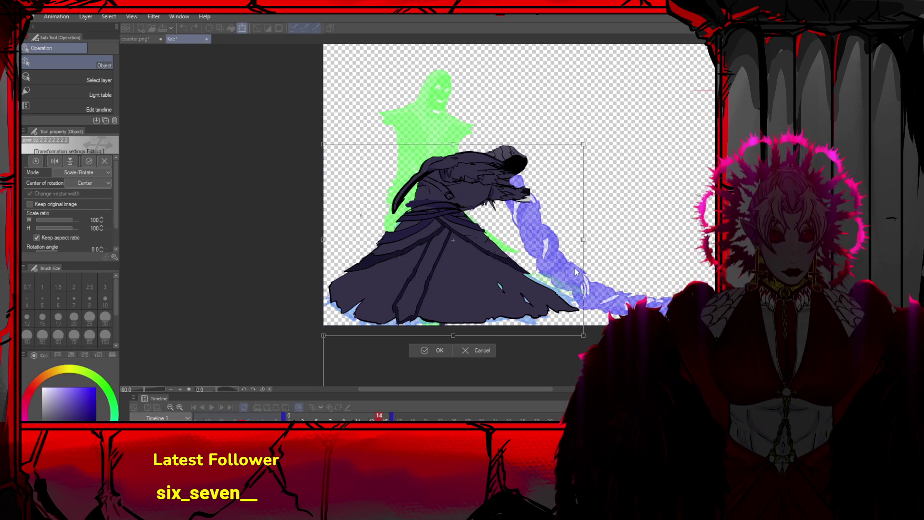
Select frame 14's upper body, skew it left and stretch it taller
{"action": "left_click", "coordinate": [479, 352]}
{"action": "key", "text": "m"}
{"action": "mouse_move", "coordinate": [397, 98]}
{"action": "left_mouse_down"}
{"action": "mouse_move", "coordinate": [465, 159]}
{"action": "mouse_move", "coordinate": [546, 204]}
{"action": "left_mouse_up"}
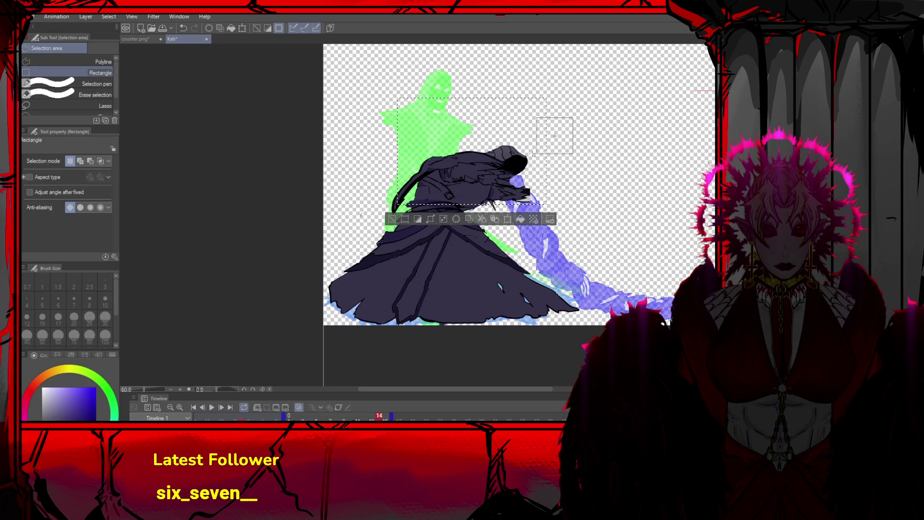
{"action": "key", "text": "ctrl+t"}
{"action": "mouse_move", "coordinate": [573, 98]}
{"action": "left_mouse_down"}
{"action": "mouse_move", "coordinate": [538, 100]}
{"action": "mouse_move", "coordinate": [539, 86]}
{"action": "mouse_move", "coordinate": [512, 83]}
{"action": "left_mouse_up"}
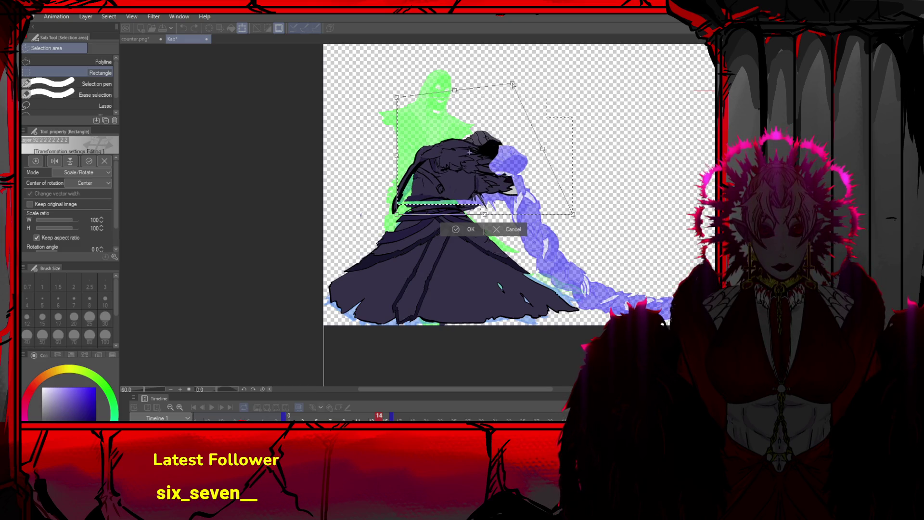
{"action": "left_click_drag", "start_coordinate": [459, 166], "coordinate": [459, 172]}
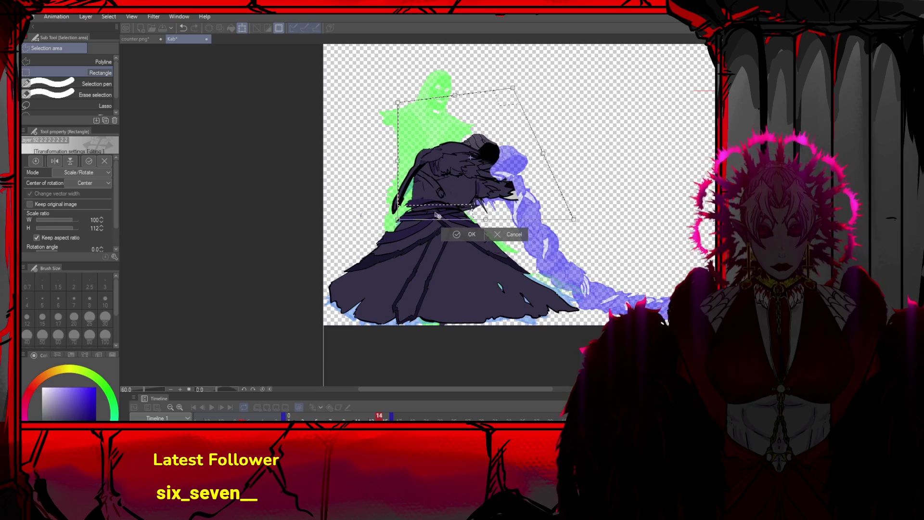
{"action": "left_click", "coordinate": [452, 235]}
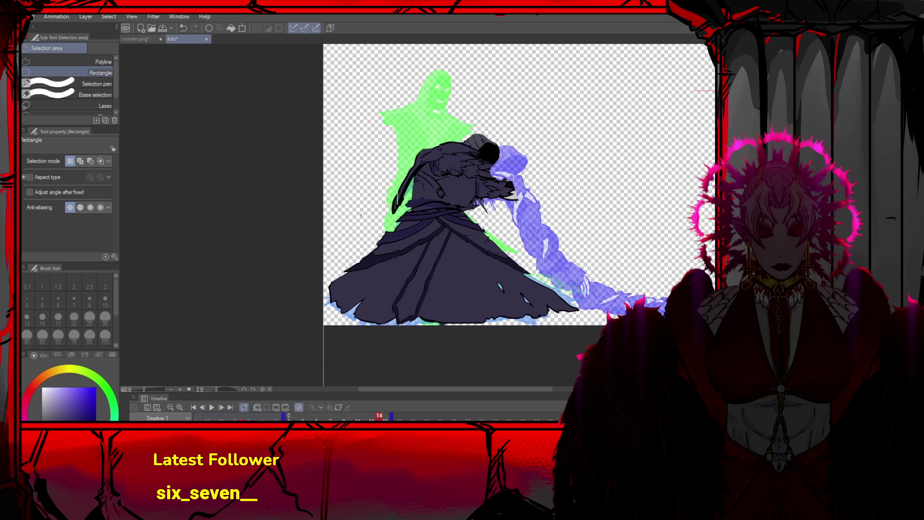
After comparing with frame 13, move the braided arm up and to the left
{"action": "key", "text": "ctrl+Left"}
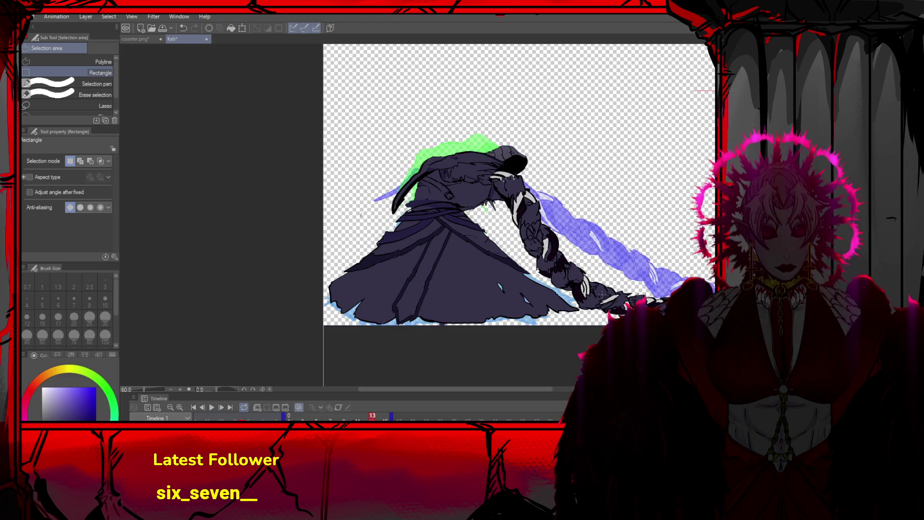
{"action": "key", "text": "ctrl+Right"}
{"action": "key", "text": "ctrl+t"}
{"action": "left_click_drag", "start_coordinate": [586, 260], "coordinate": [542, 253]}
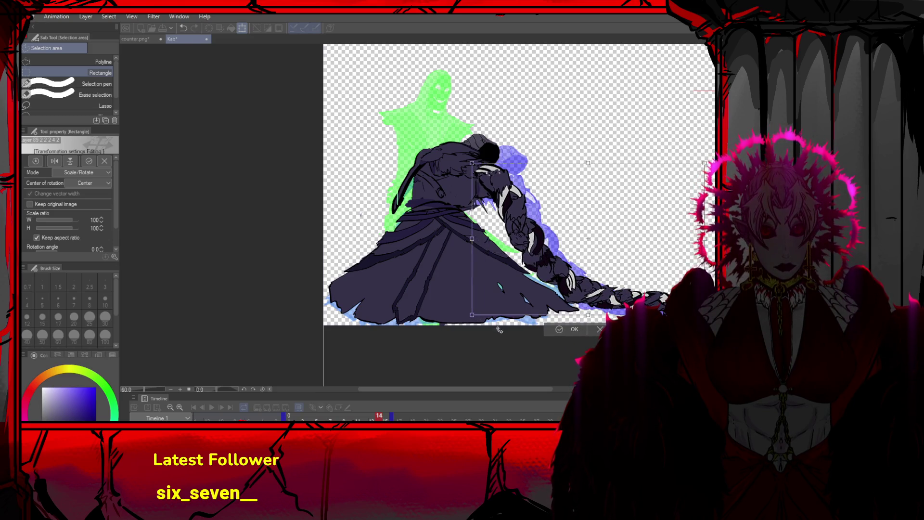
{"action": "key", "text": "Return"}
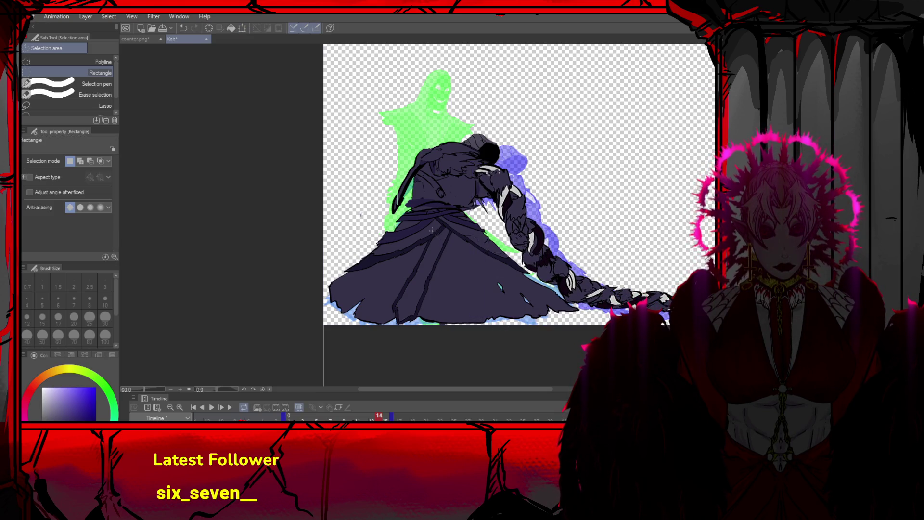
{"action": "scroll", "coordinate": [432, 230], "scroll_direction": "up", "scroll_amount": 1}
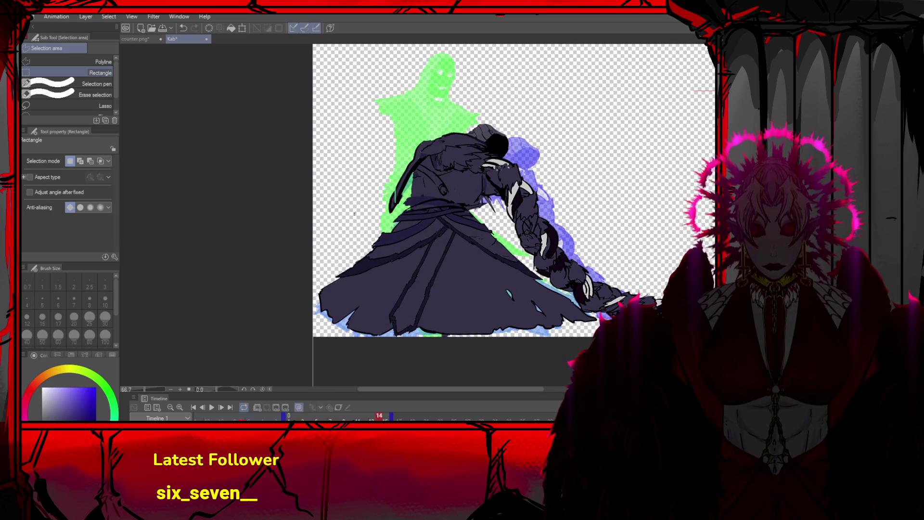
Darken the edge of the figure's left arm with near-black, undoing a trial waist stroke
{"action": "key", "text": "p"}
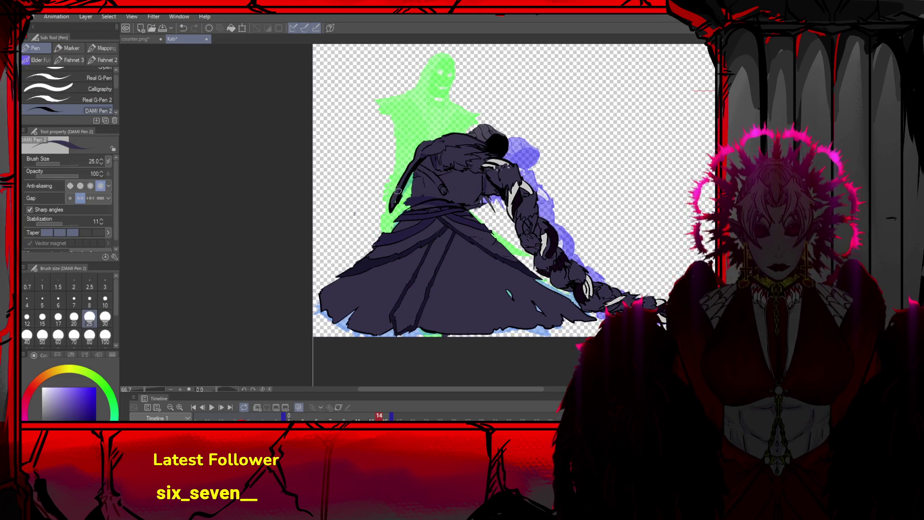
{"action": "left_click", "coordinate": [404, 183], "text": "alt"}
{"action": "left_click_drag", "start_coordinate": [408, 176], "coordinate": [401, 207]}
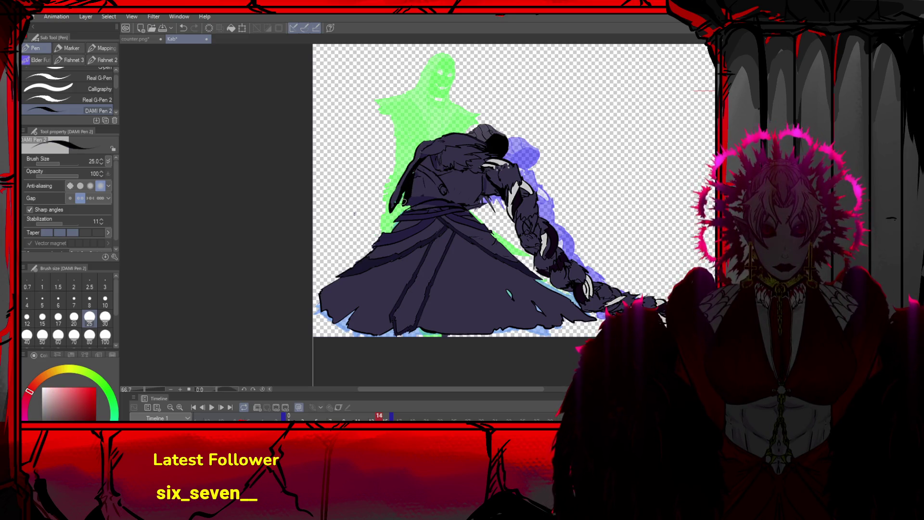
{"action": "left_click", "coordinate": [413, 202], "text": "alt"}
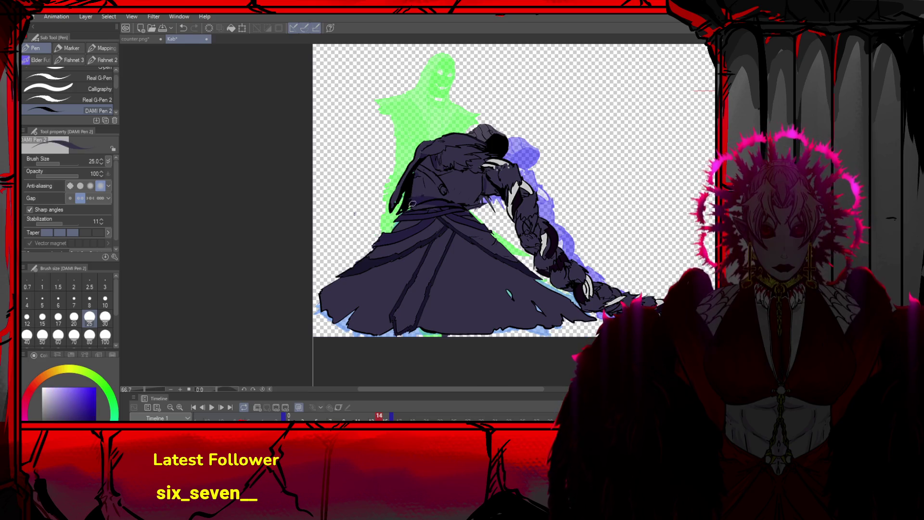
{"action": "left_click_drag", "start_coordinate": [418, 201], "coordinate": [452, 204]}
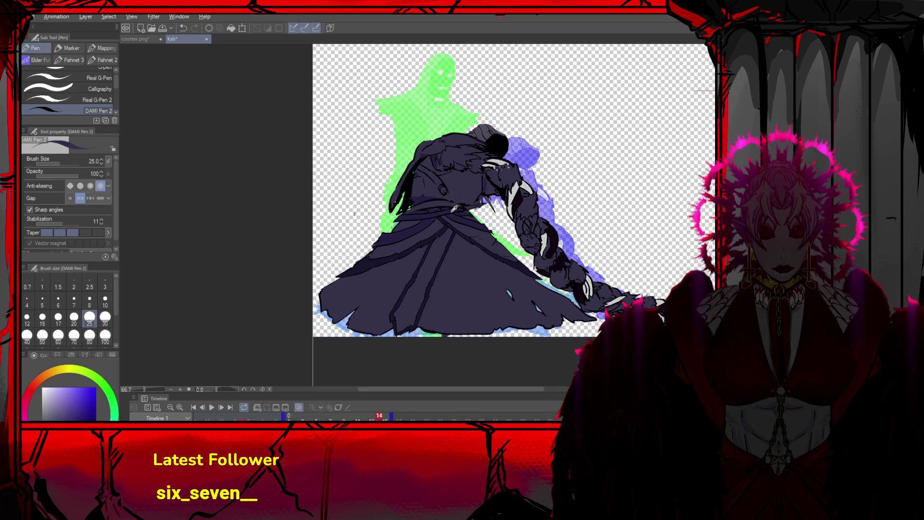
{"action": "key", "text": "ctrl+z"}
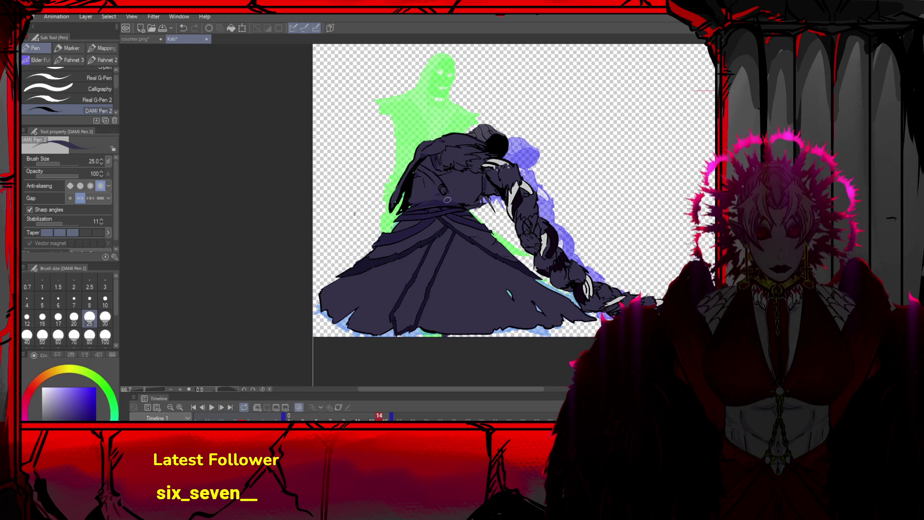
Try red and blue-purple strokes across the dark cloak, undoing them and zooming out
{"action": "key", "text": "x"}
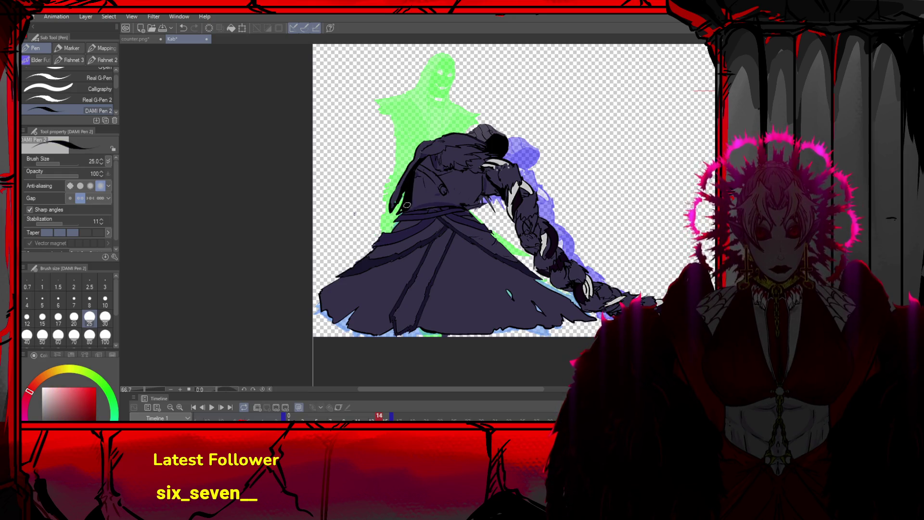
{"action": "key", "text": "x"}
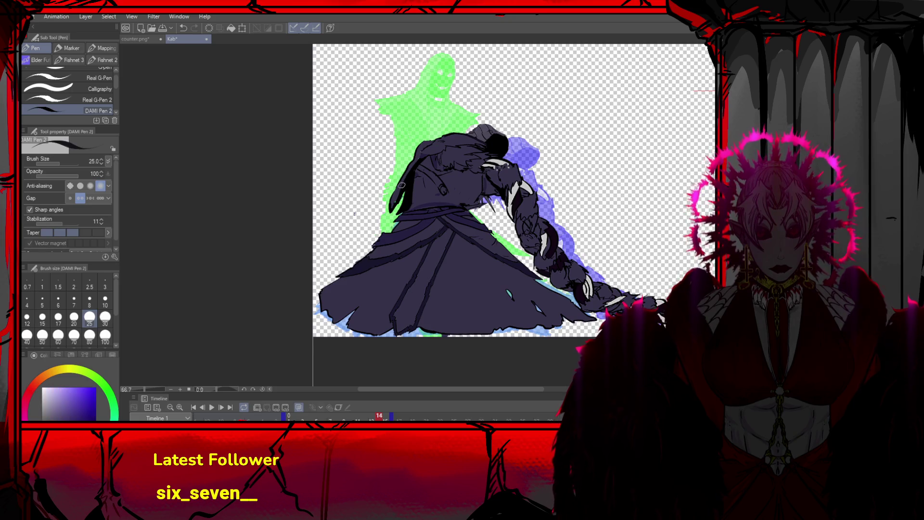
{"action": "key", "text": "x"}
{"action": "key", "text": "ctrl+z"}
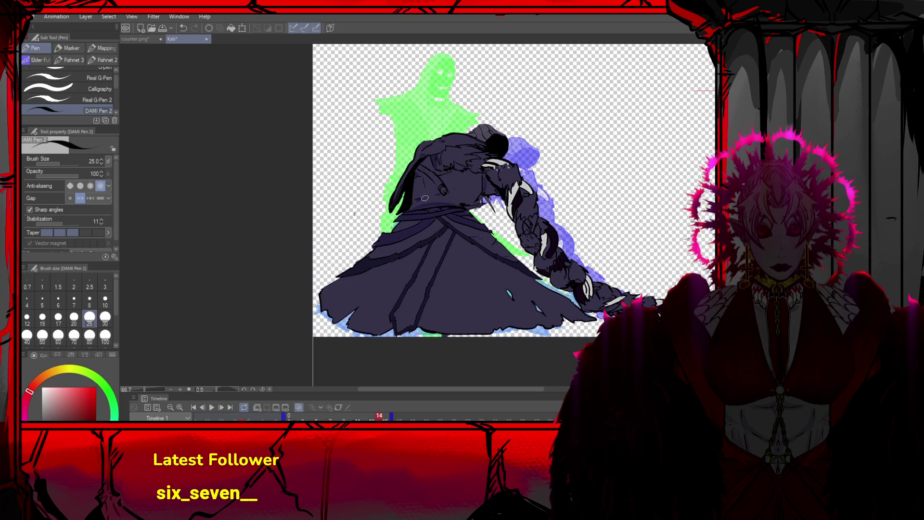
{"action": "left_click_drag", "start_coordinate": [409, 208], "coordinate": [464, 203]}
{"action": "key", "text": "x"}
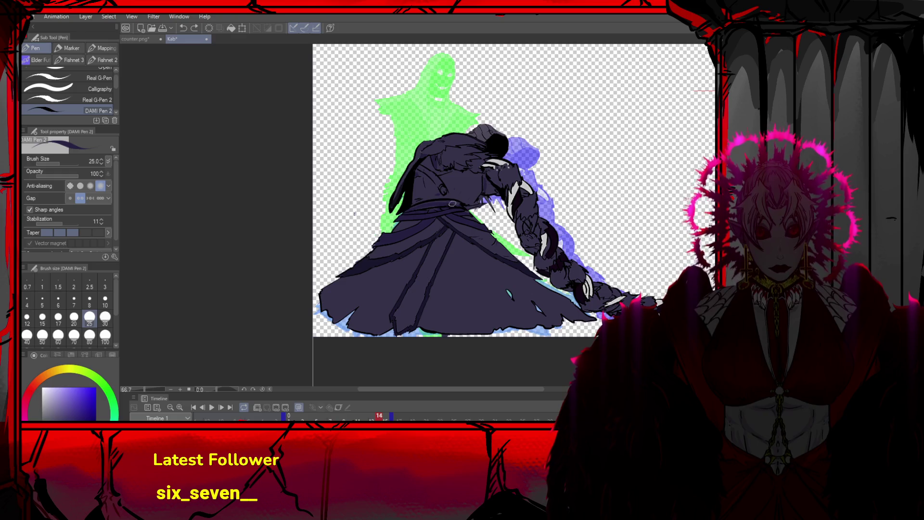
{"action": "key", "text": "ctrl+z"}
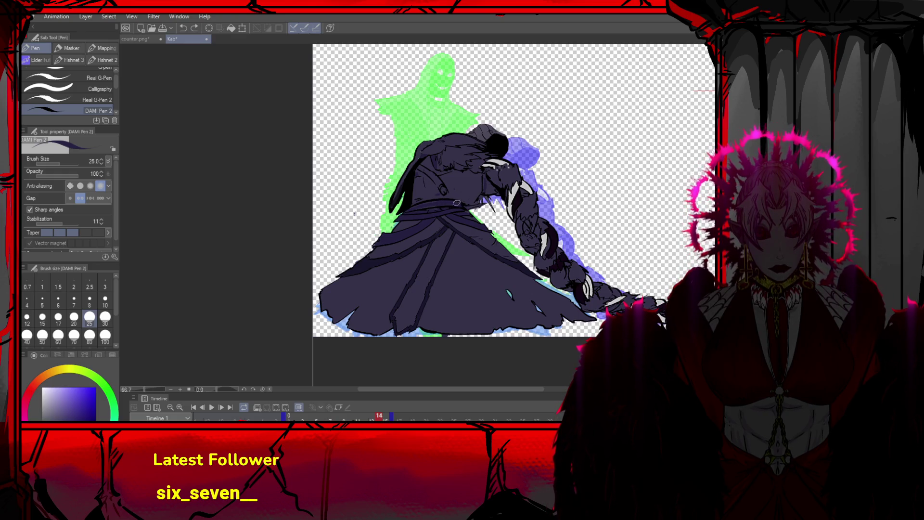
{"action": "scroll", "coordinate": [457, 80], "scroll_direction": "down", "scroll_amount": 4}
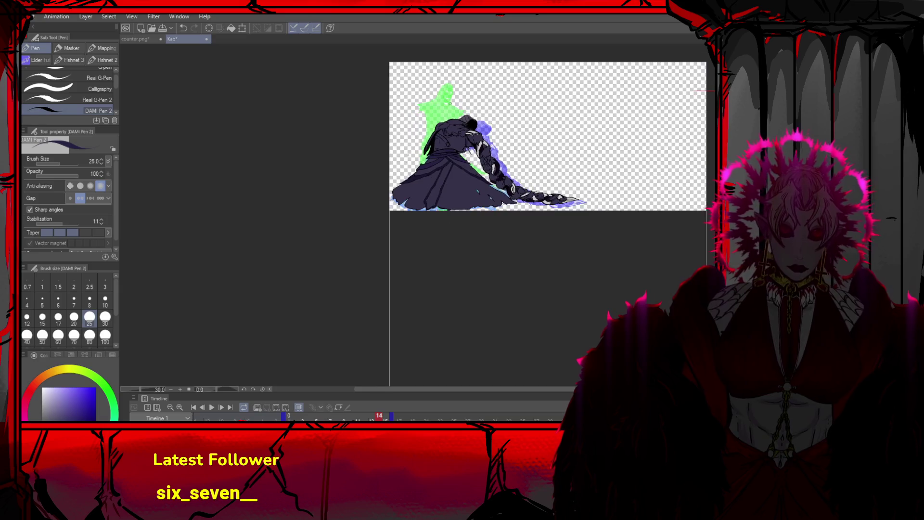
Play the braided-arm animation twice, pausing at frame 9, then switch over to GameMaker
{"action": "left_click", "coordinate": [211, 408]}
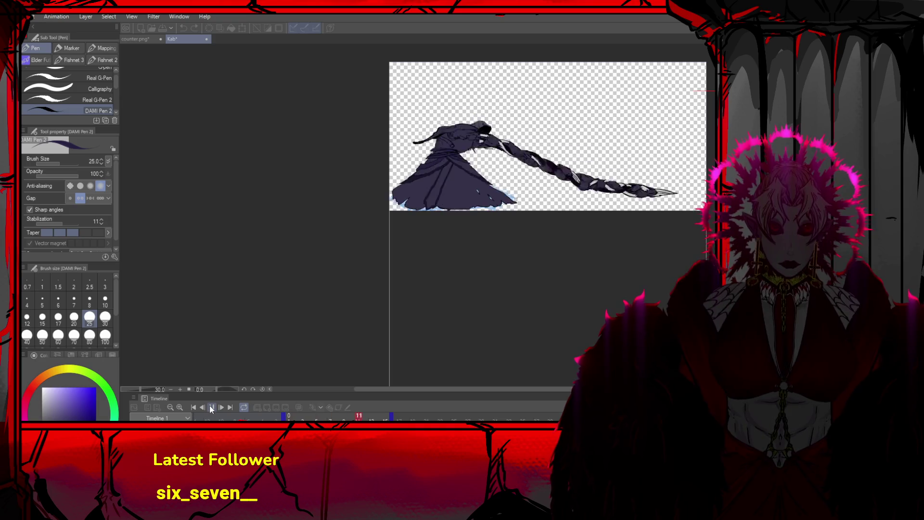
{"action": "left_click", "coordinate": [212, 407]}
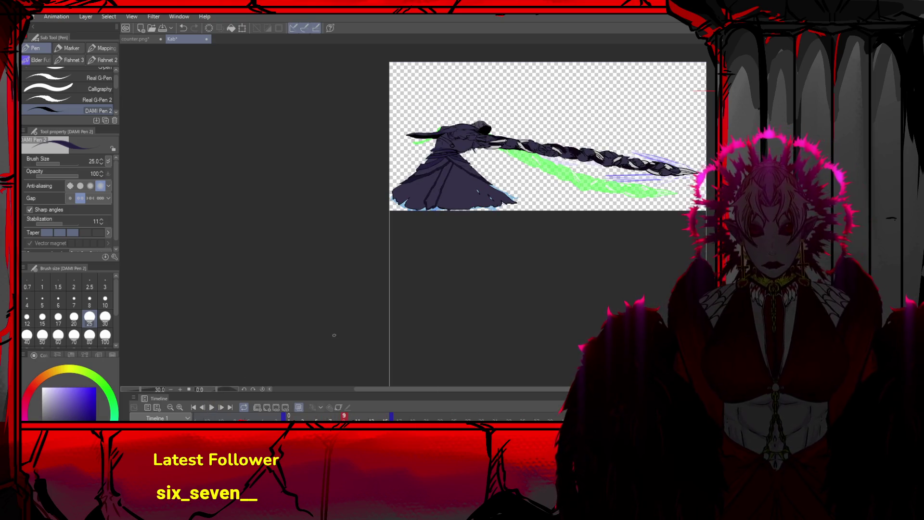
{"action": "scroll", "coordinate": [329, 303], "scroll_direction": "up", "scroll_amount": 1}
{"action": "scroll", "coordinate": [279, 270], "scroll_direction": "down", "scroll_amount": 3}
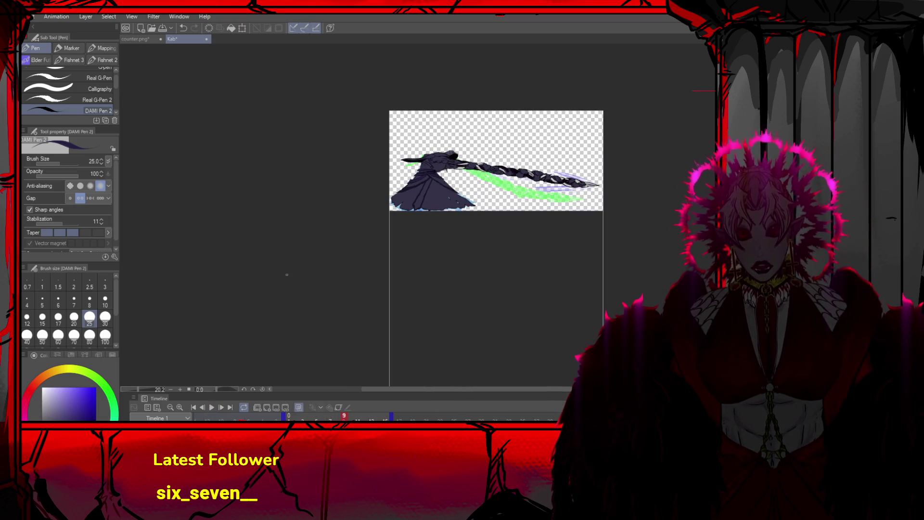
{"action": "scroll", "coordinate": [327, 270], "scroll_direction": "up", "scroll_amount": 2}
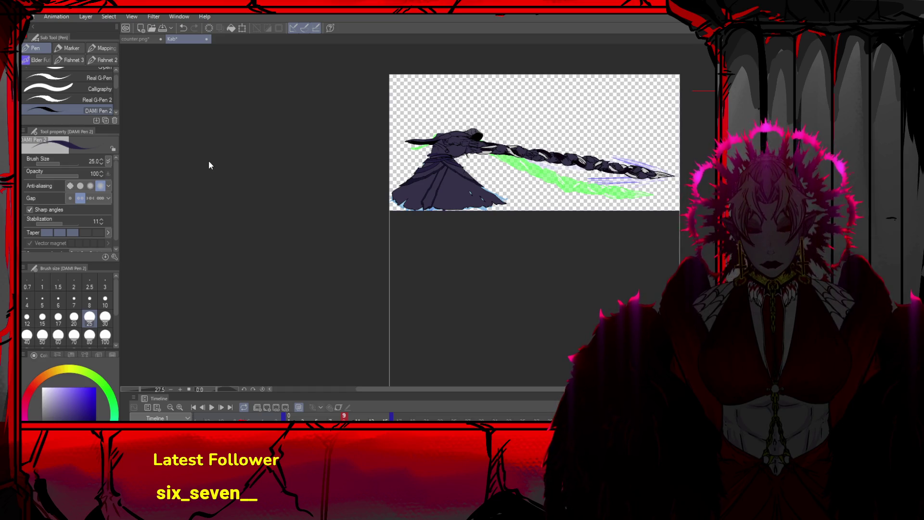
{"action": "scroll", "coordinate": [389, 159], "scroll_direction": "down", "scroll_amount": 1}
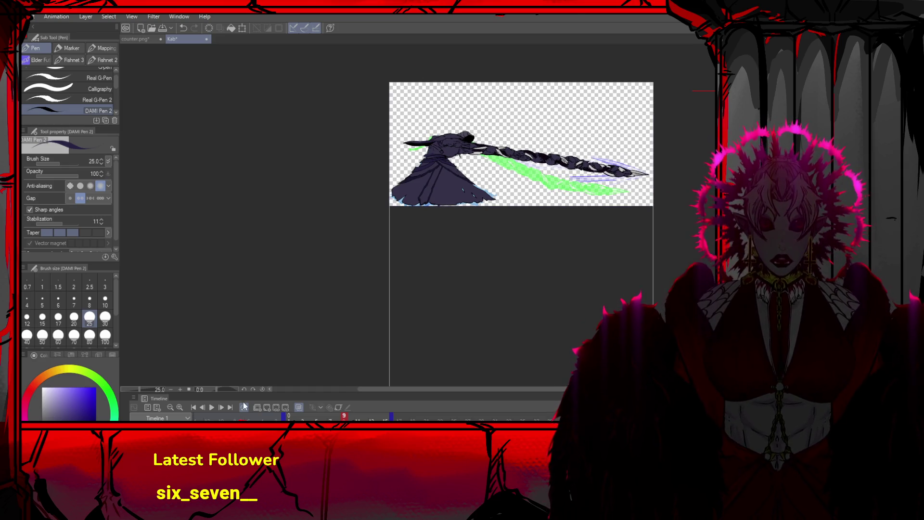
{"action": "left_click", "coordinate": [211, 407]}
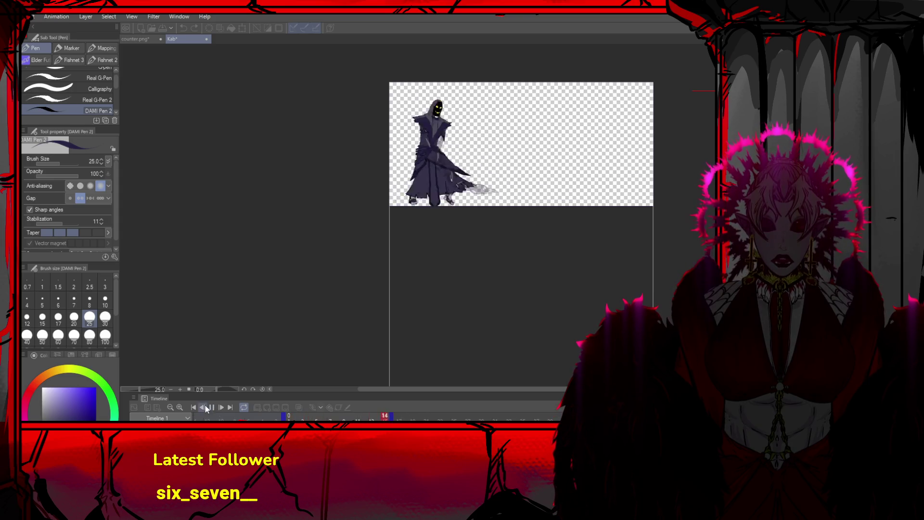
{"action": "key", "text": "space"}
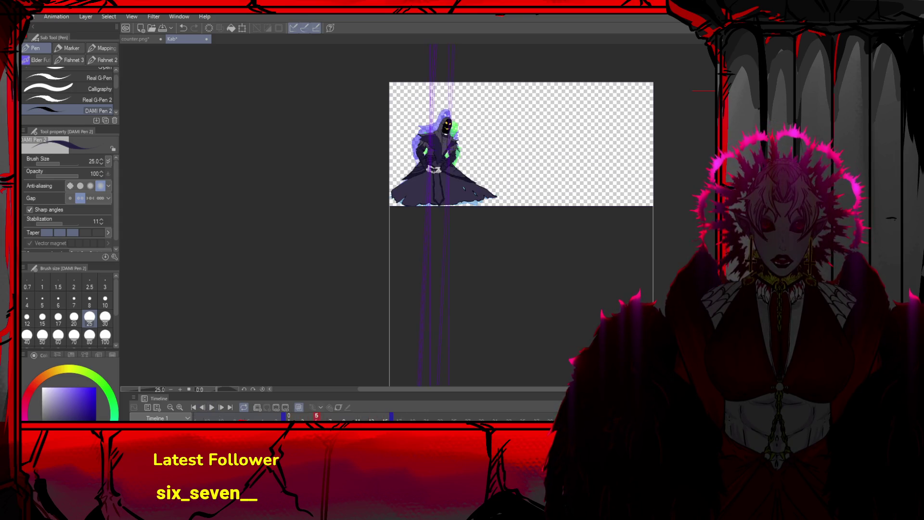
{"action": "key", "text": "alt+Tab"}
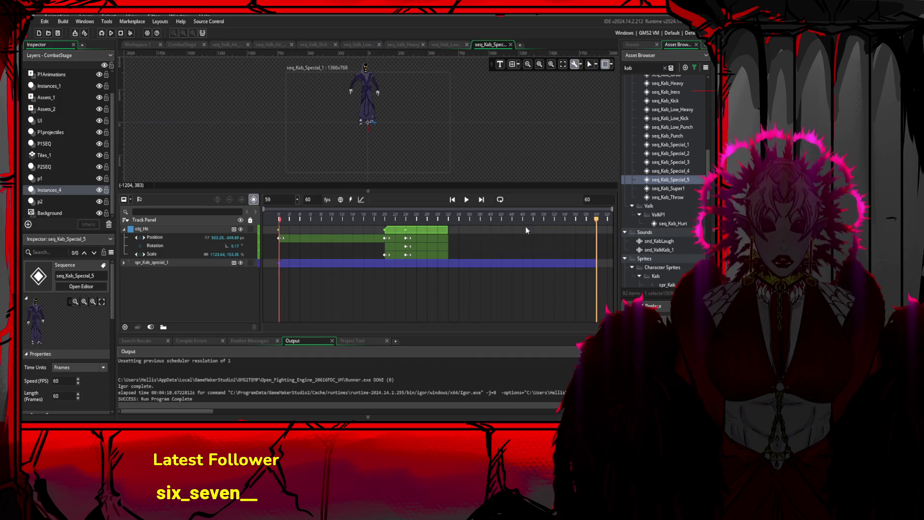
Open the seq_Kab_Special_2 sequence, then open the spr_Kab_special_2 sprite from the Sprites folder
{"action": "left_click", "coordinate": [681, 153]}
{"action": "double_click", "coordinate": [682, 153]}
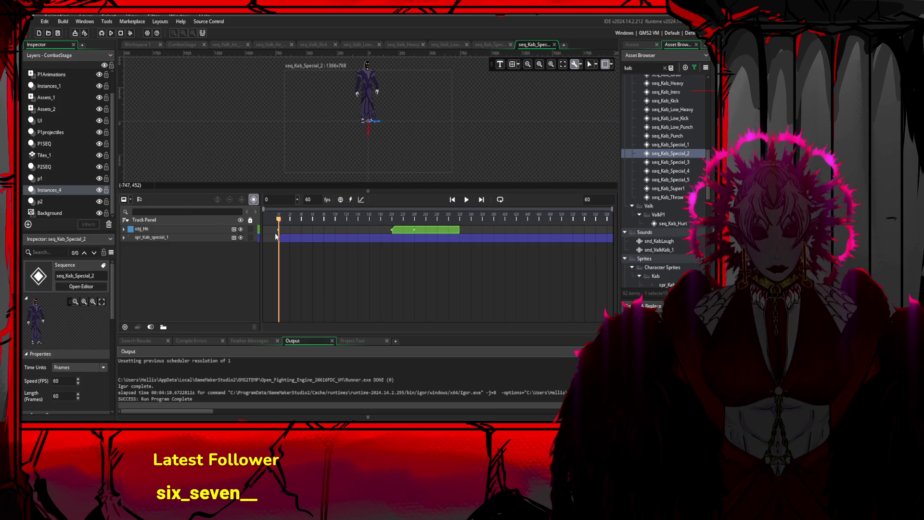
{"action": "scroll", "coordinate": [697, 219], "scroll_direction": "up", "scroll_amount": 3}
{"action": "scroll", "coordinate": [697, 219], "scroll_direction": "up", "scroll_amount": 10}
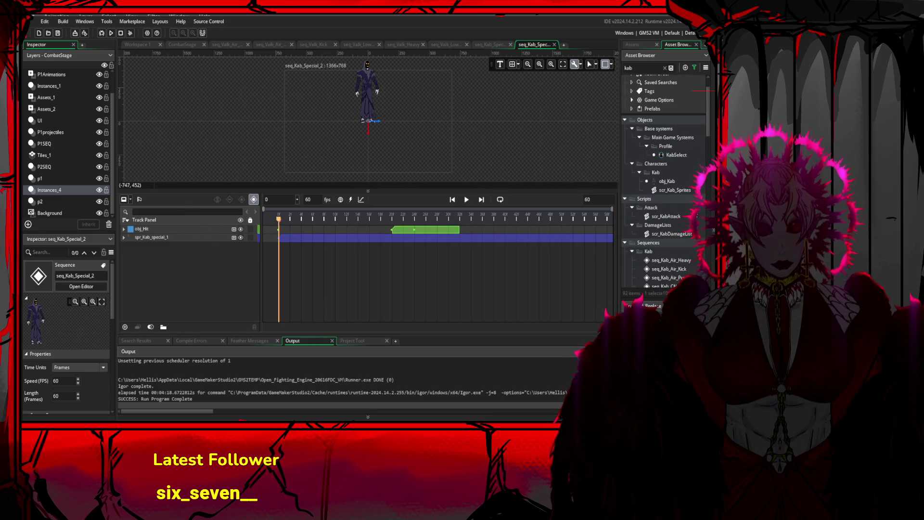
{"action": "scroll", "coordinate": [671, 198], "scroll_direction": "down", "scroll_amount": 2}
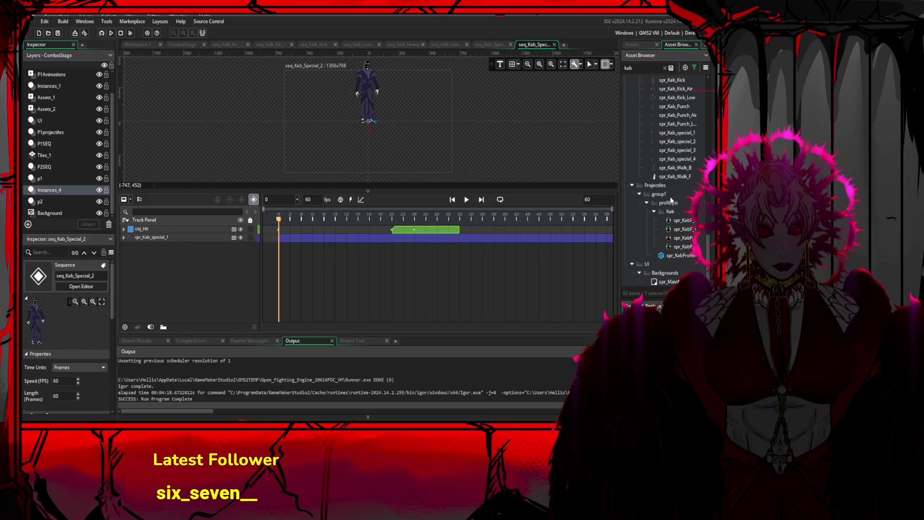
{"action": "double_click", "coordinate": [689, 206]}
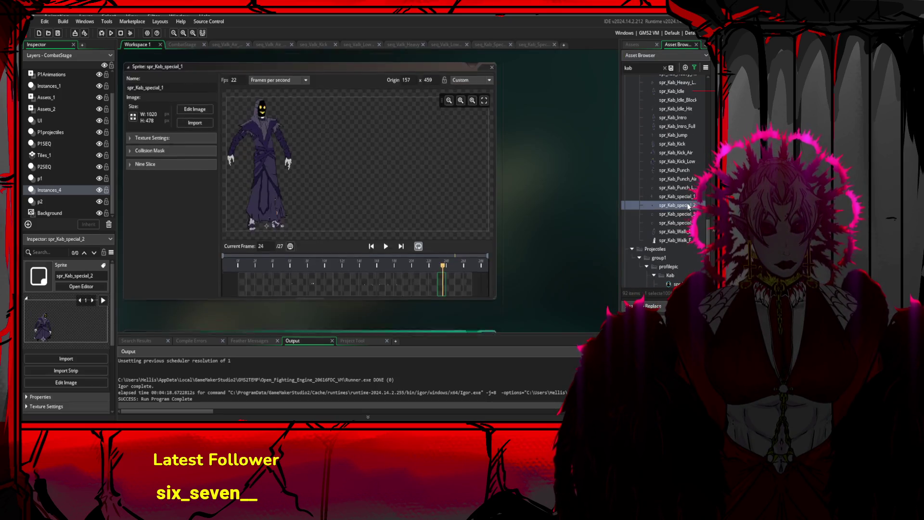
Preview the 15-frame braided-arm animation, change its speed from 12 to 22 fps, then pause it
{"action": "left_click", "coordinate": [384, 251]}
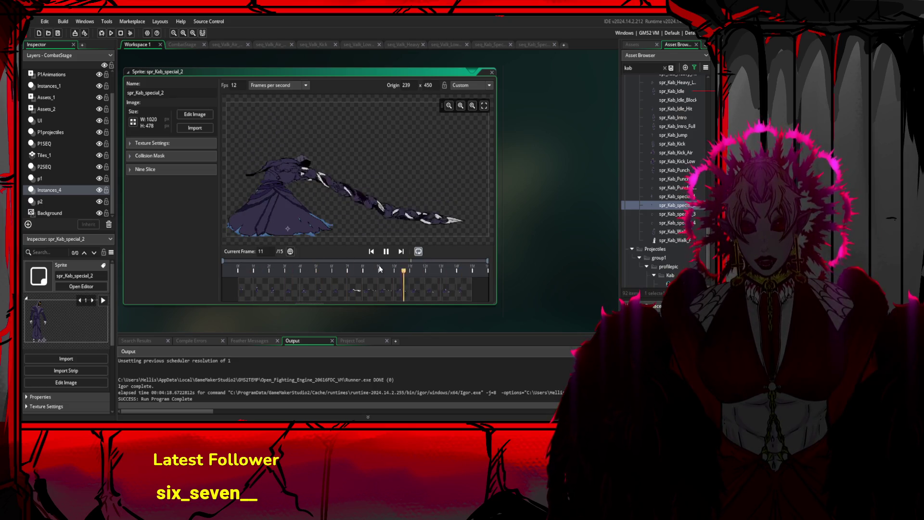
{"action": "double_click", "coordinate": [234, 85]}
{"action": "type", "text": "22"}
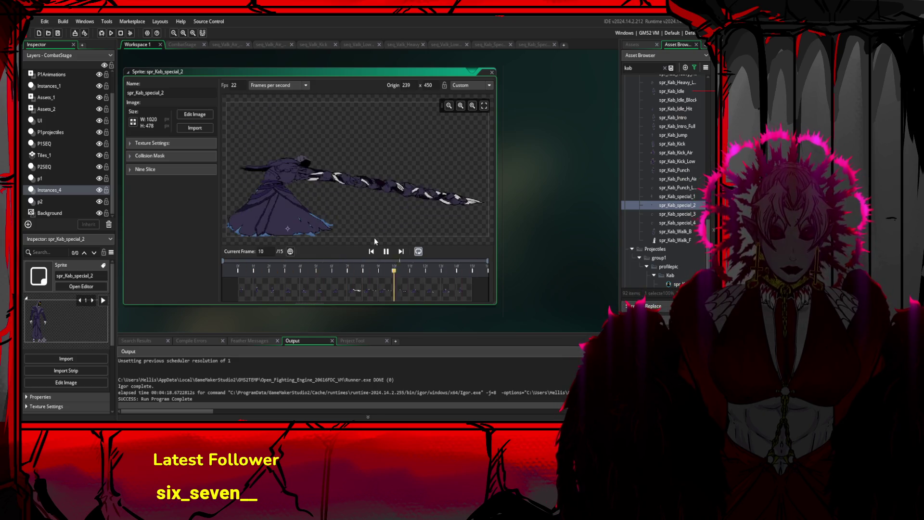
{"action": "key", "text": "space"}
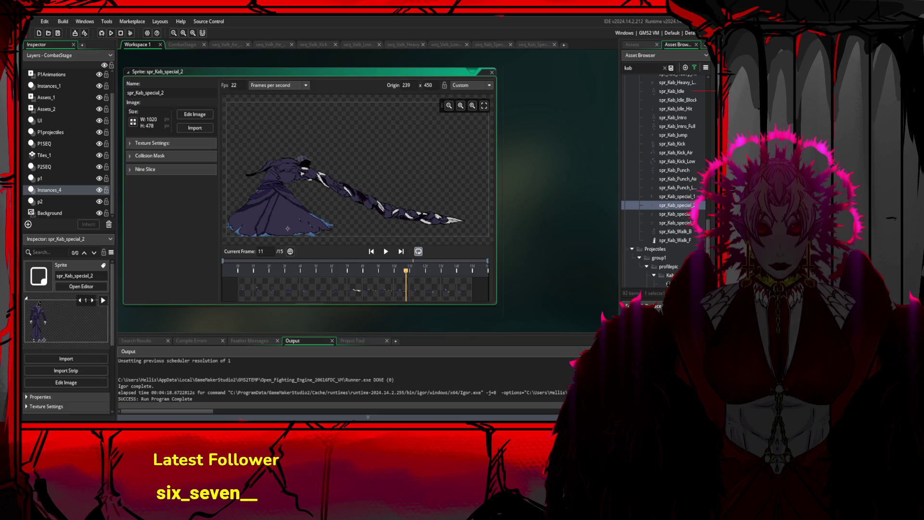
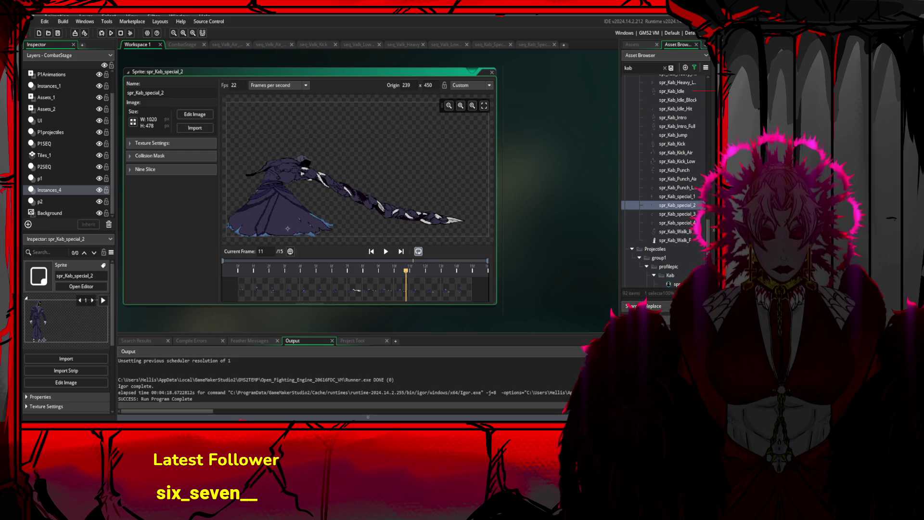
Switch from GameMaker to Clip Studio Paint, where Kab's special-attack frame is open
{"action": "key", "text": "alt+Tab"}
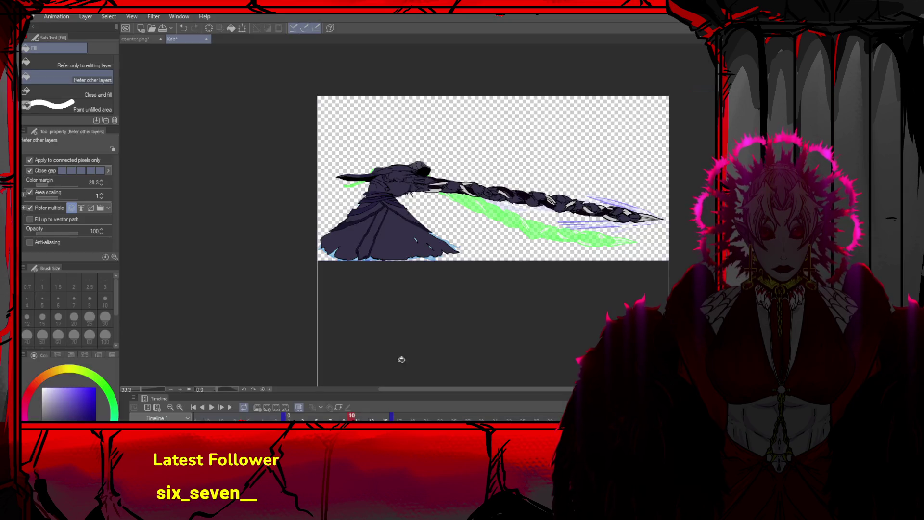
Fill the blue fringe along the cloak's lower edge on frame 10 with the Fill tool
{"action": "scroll", "coordinate": [420, 172], "scroll_direction": "up", "scroll_amount": 5}
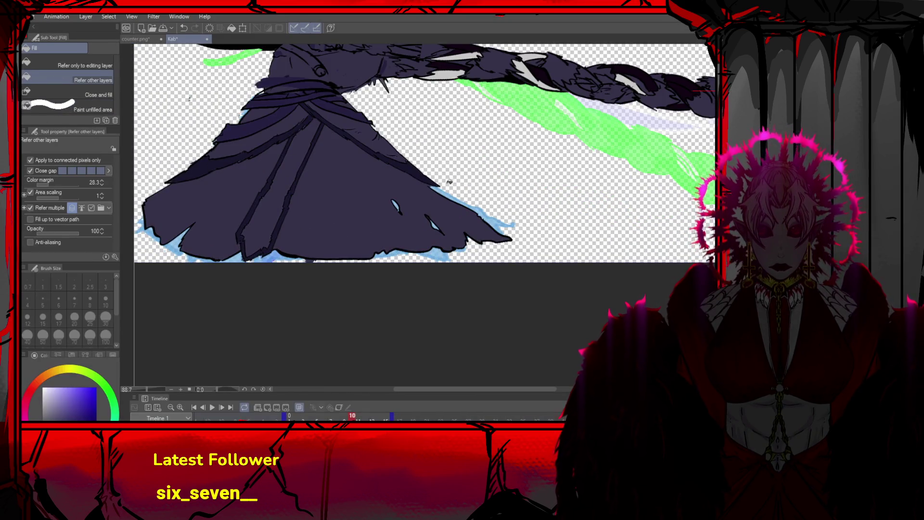
{"action": "key", "text": "o"}
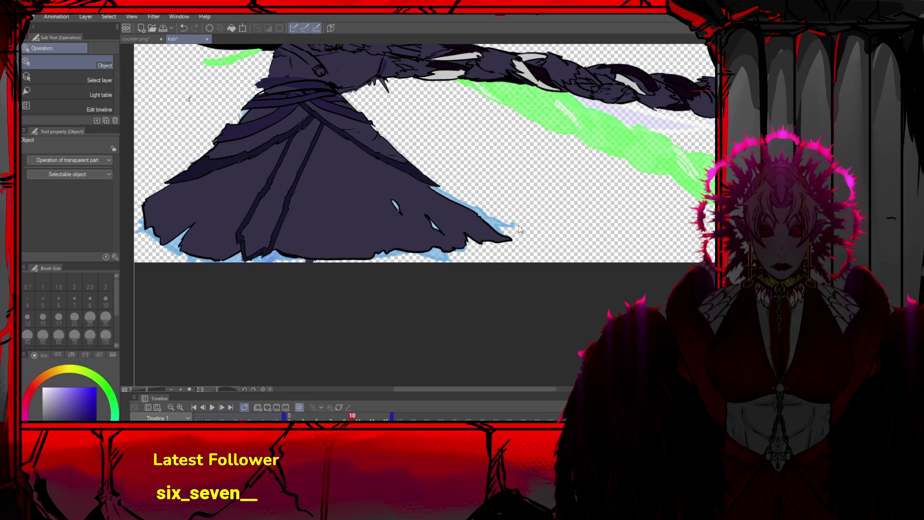
{"action": "key", "text": "g"}
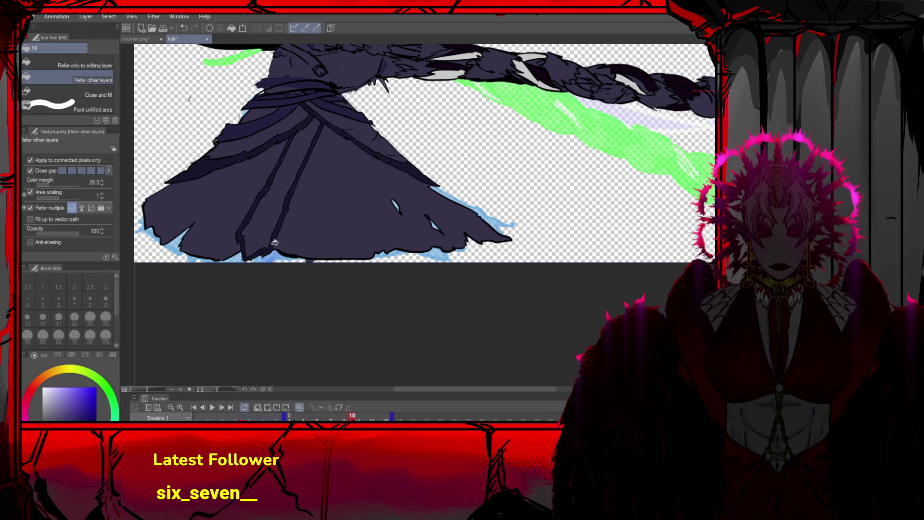
{"action": "left_click", "coordinate": [457, 224]}
{"action": "left_click", "coordinate": [446, 255]}
{"action": "left_click", "coordinate": [382, 253]}
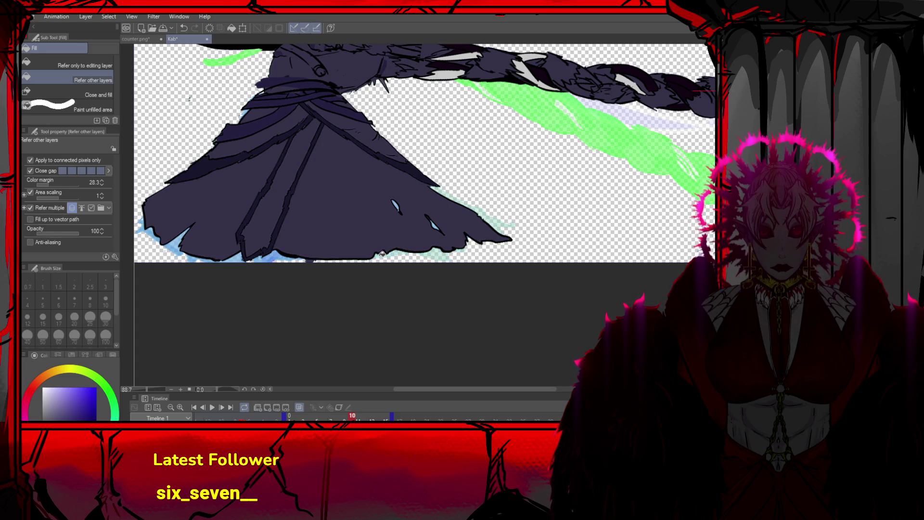
{"action": "left_click", "coordinate": [268, 256]}
{"action": "left_click", "coordinate": [239, 255]}
{"action": "left_click", "coordinate": [173, 247]}
{"action": "left_click", "coordinate": [155, 235]}
{"action": "left_click", "coordinate": [145, 225]}
{"action": "scroll", "coordinate": [372, 202], "scroll_direction": "down", "scroll_amount": 2}
Advance to frame 13 and fill the pale strip along the cloak's bottom edge
{"action": "left_click", "coordinate": [222, 407]}
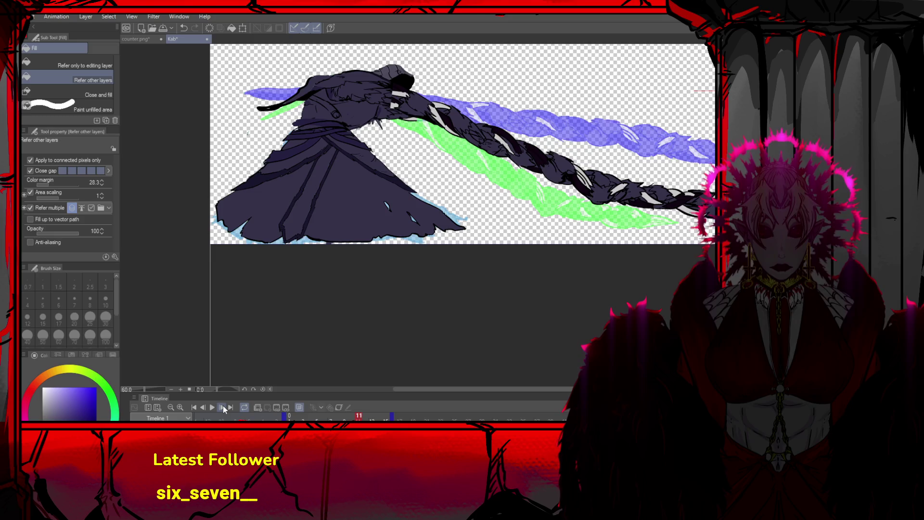
{"action": "left_click", "coordinate": [222, 407]}
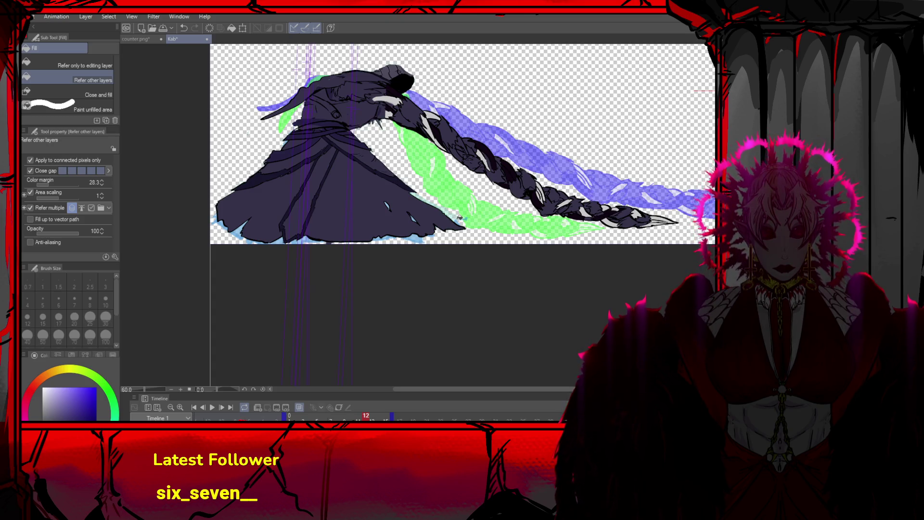
{"action": "scroll", "coordinate": [457, 217], "scroll_direction": "up", "scroll_amount": 2}
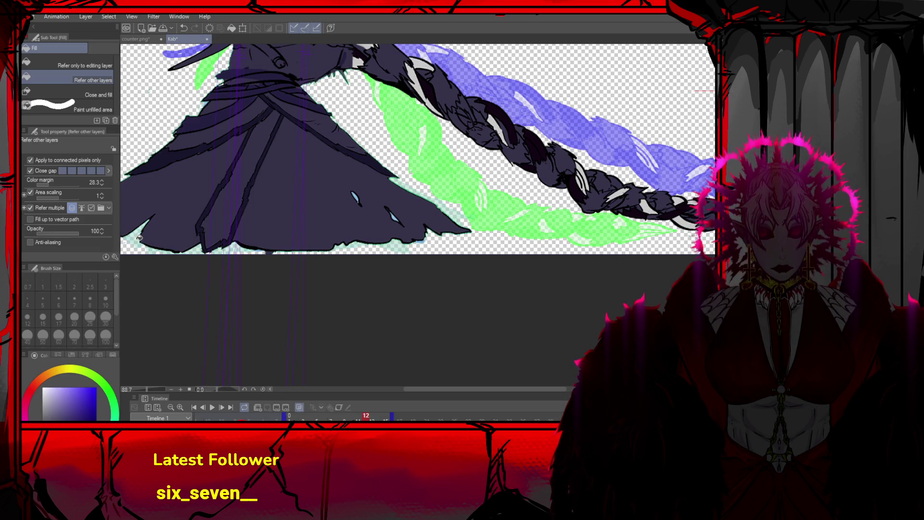
{"action": "left_click", "coordinate": [222, 407]}
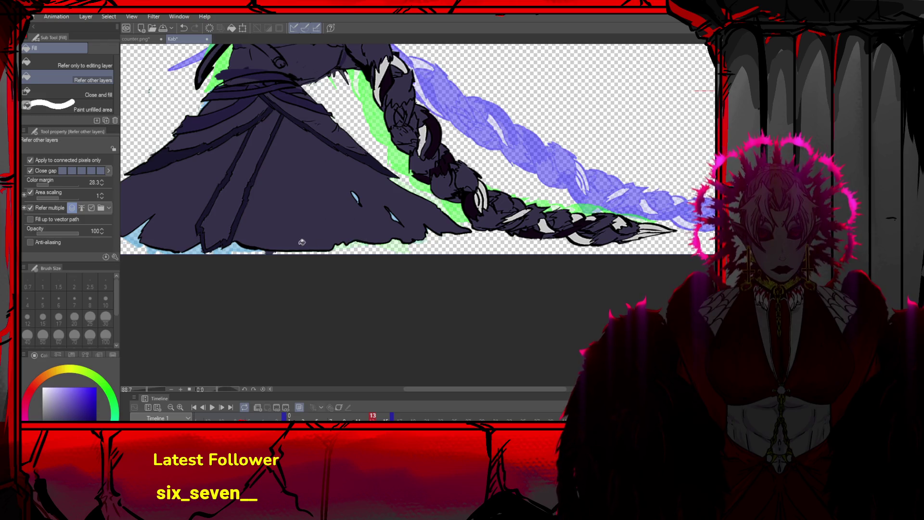
{"action": "left_click_drag", "start_coordinate": [243, 245], "coordinate": [135, 239]}
{"action": "scroll", "coordinate": [145, 238], "scroll_direction": "down", "scroll_amount": 2}
{"action": "scroll", "coordinate": [162, 236], "scroll_direction": "up", "scroll_amount": 3}
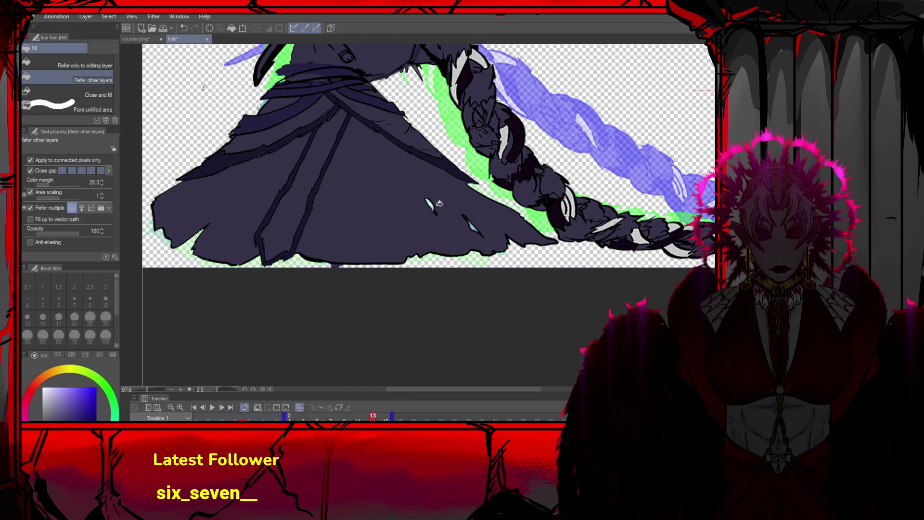
On frame 14, fill the blue gaps along the cloak's lower edge and beside the braid
{"action": "left_click", "coordinate": [222, 407]}
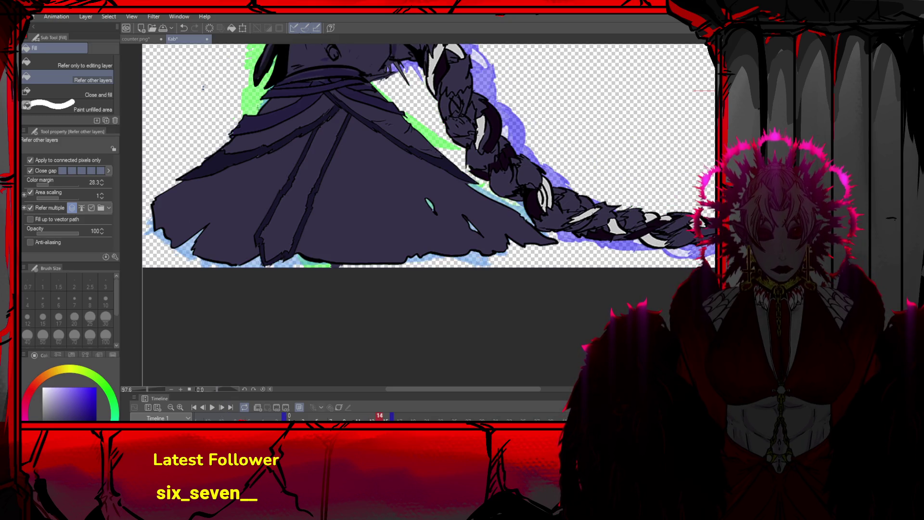
{"action": "left_click", "coordinate": [484, 258]}
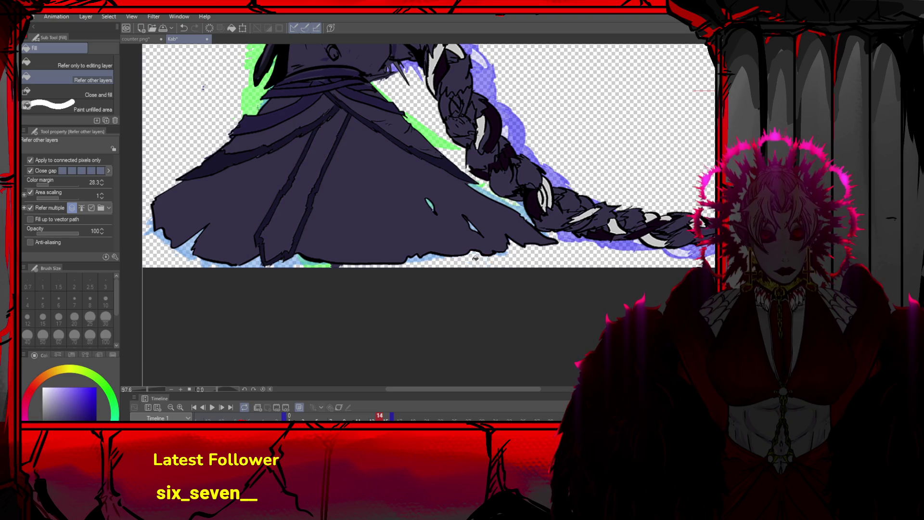
{"action": "left_click", "coordinate": [298, 263]}
{"action": "left_click", "coordinate": [226, 262]}
{"action": "left_click", "coordinate": [164, 235]}
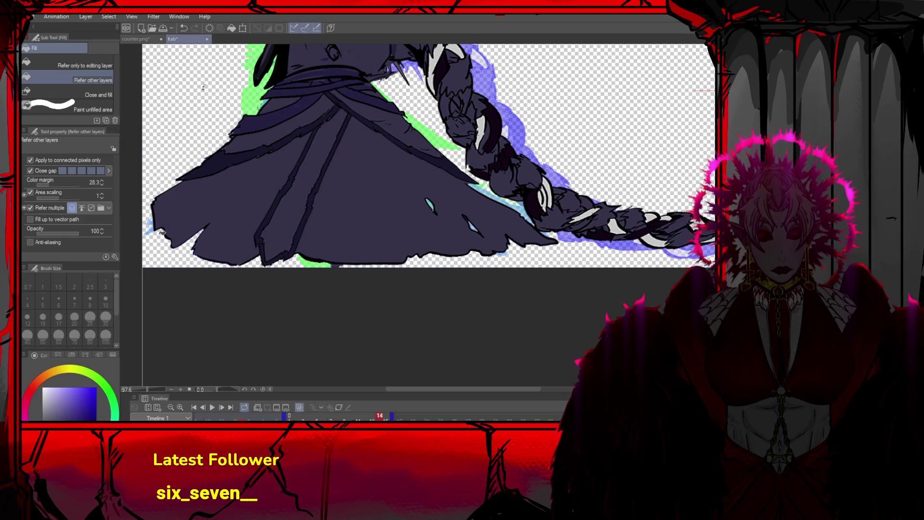
{"action": "left_click", "coordinate": [494, 193]}
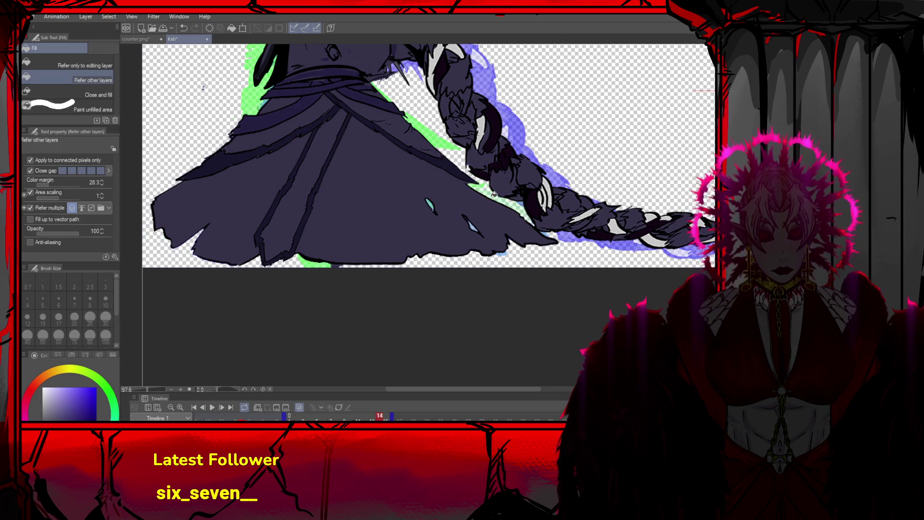
{"action": "scroll", "coordinate": [560, 225], "scroll_direction": "down", "scroll_amount": 3}
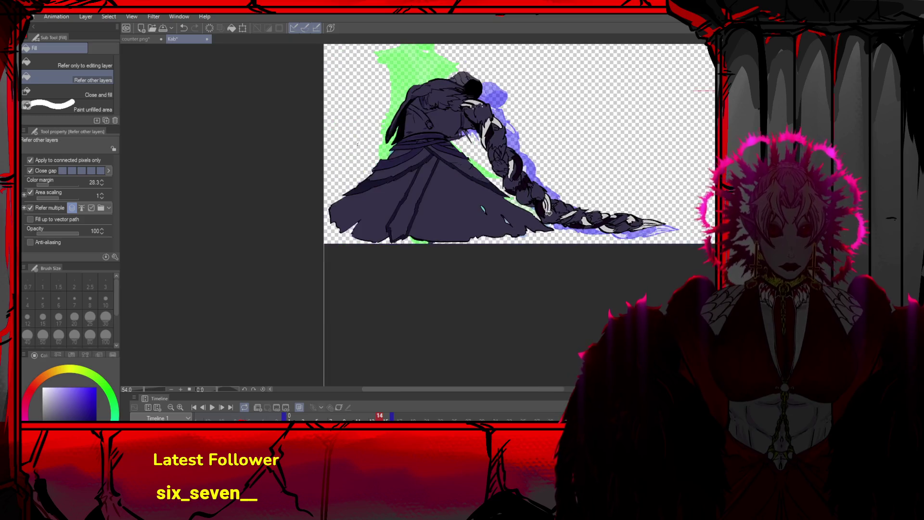
Check frame 15, then step back through the timeline to frame 8
{"action": "left_click", "coordinate": [222, 407]}
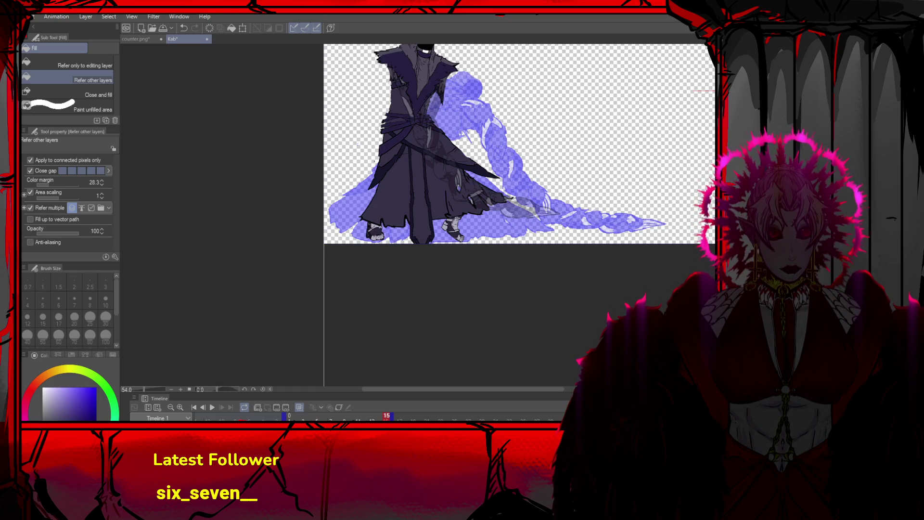
{"action": "key", "text": "ctrl+z"}
{"action": "scroll", "coordinate": [564, 168], "scroll_direction": "down", "scroll_amount": 2}
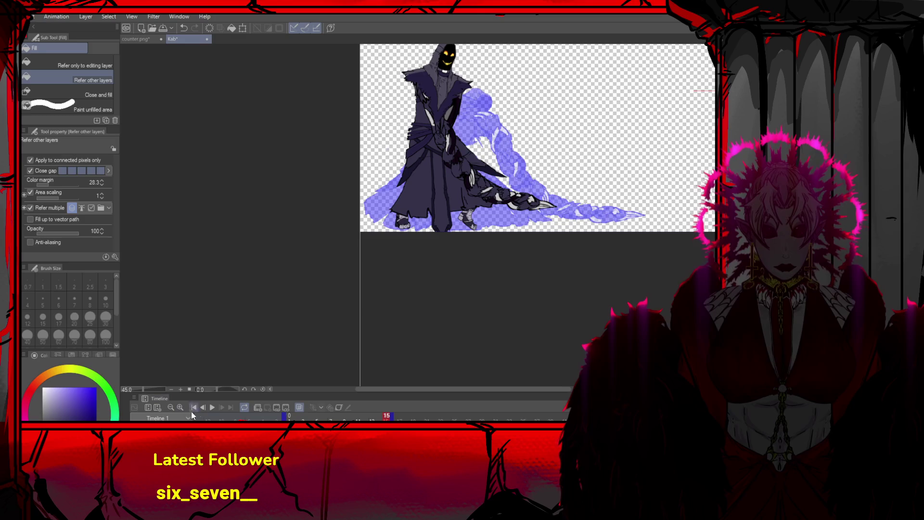
{"action": "left_click", "coordinate": [205, 408]}
{"action": "left_click", "coordinate": [206, 408]}
{"action": "left_click", "coordinate": [206, 408]}
{"action": "left_click", "coordinate": [206, 408]}
{"action": "left_click", "coordinate": [206, 408]}
{"action": "left_click", "coordinate": [206, 408]}
{"action": "left_click", "coordinate": [206, 408]}
{"action": "scroll", "coordinate": [457, 296], "scroll_direction": "up", "scroll_amount": 4}
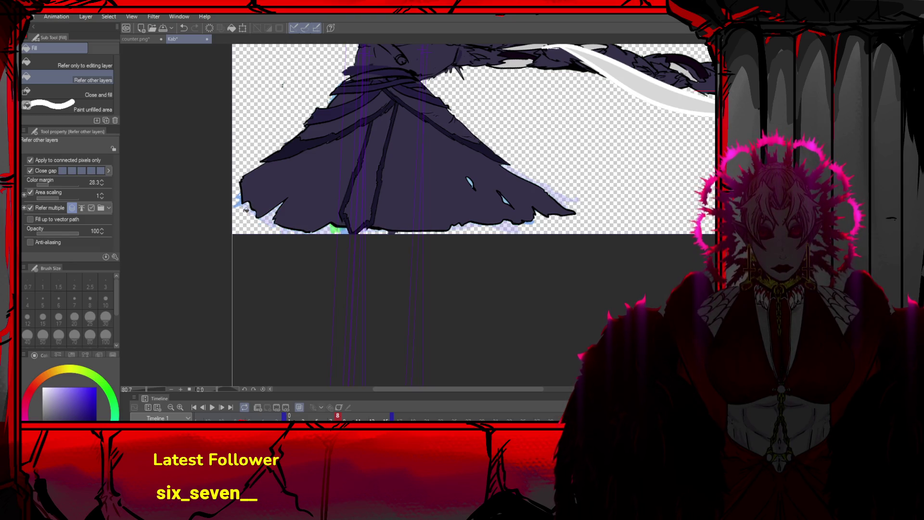
Undo a mistaken skirt fill and fill the gap at the skirt's lower edge on frame 7
{"action": "left_click", "coordinate": [242, 196]}
{"action": "left_click", "coordinate": [242, 198]}
{"action": "key", "text": "ctrl+z"}
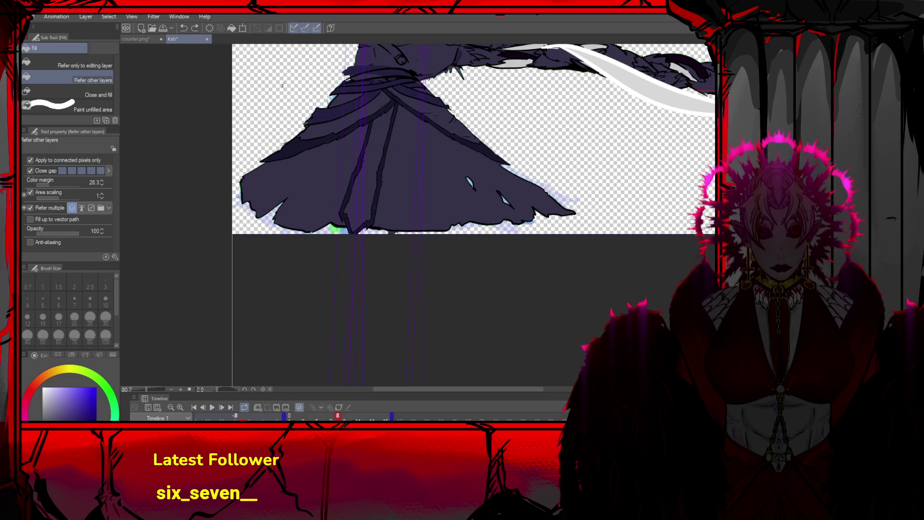
{"action": "left_click", "coordinate": [200, 406]}
{"action": "left_click", "coordinate": [269, 216]}
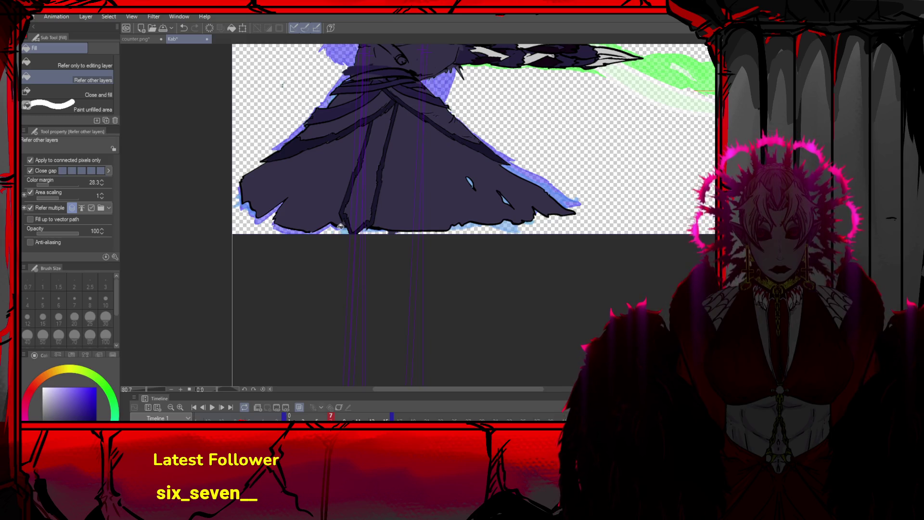
Turn off onion skinning and fill the light-blue fringe on the skirt's right, bottom and left edges
{"action": "left_click", "coordinate": [303, 406]}
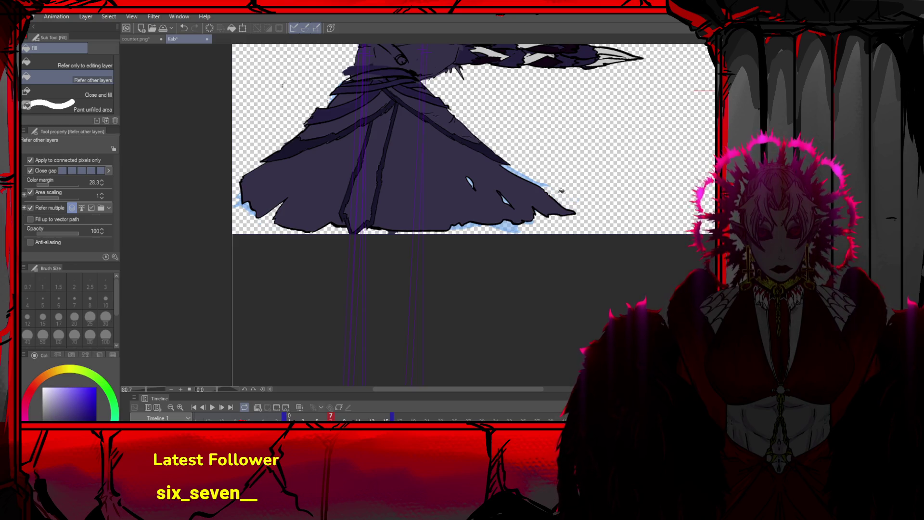
{"action": "left_click", "coordinate": [526, 173]}
{"action": "left_click", "coordinate": [526, 219]}
{"action": "left_click", "coordinate": [476, 225]}
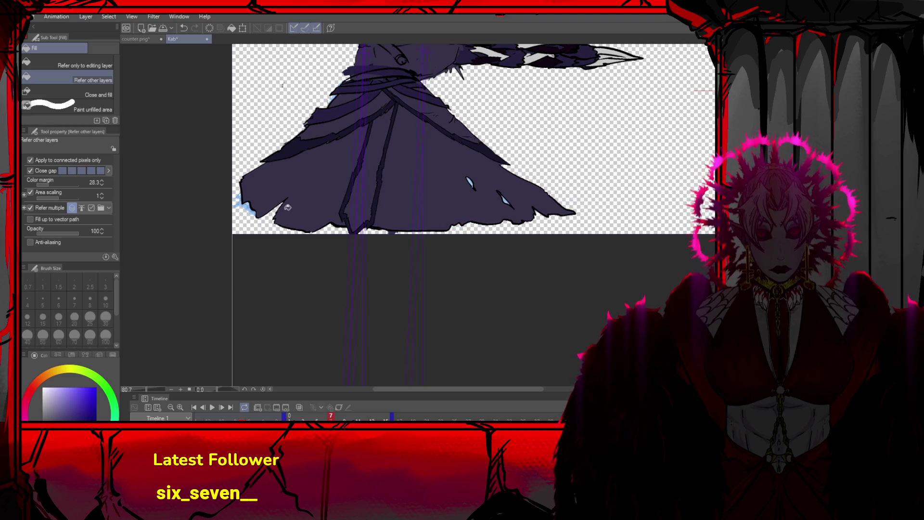
{"action": "left_click", "coordinate": [242, 200]}
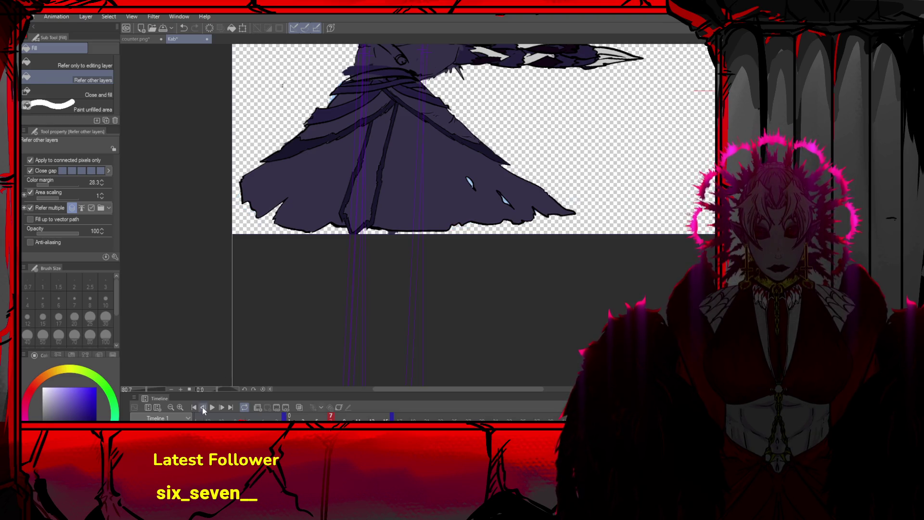
Play the animation, stop on frame 11, and clear the skirt's right and bottom fringe
{"action": "left_click", "coordinate": [201, 407]}
{"action": "left_click", "coordinate": [201, 407]}
{"action": "left_click", "coordinate": [202, 407]}
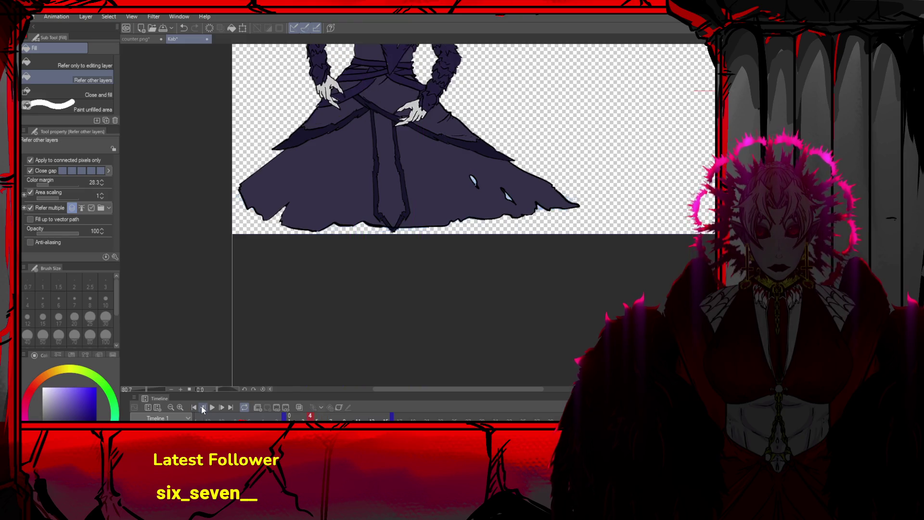
{"action": "left_click", "coordinate": [202, 407]}
{"action": "left_click", "coordinate": [201, 407]}
{"action": "left_click", "coordinate": [202, 407]}
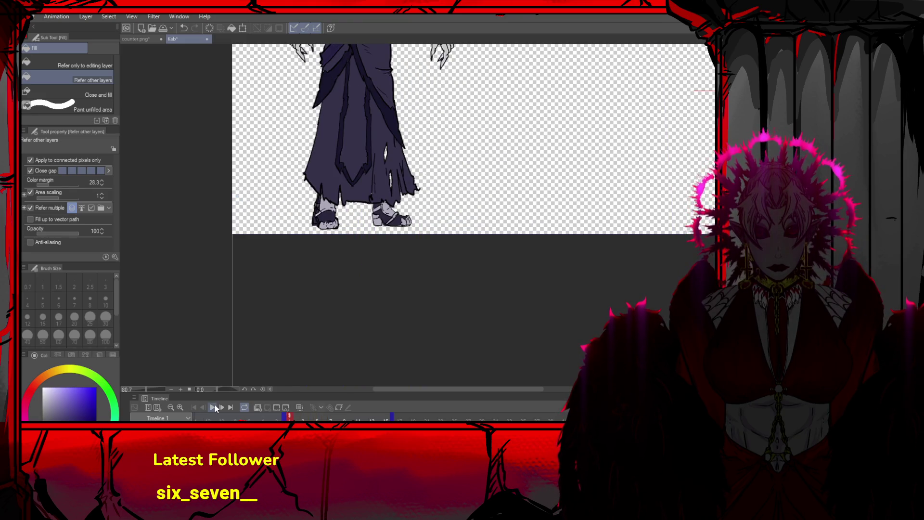
{"action": "left_click", "coordinate": [212, 407]}
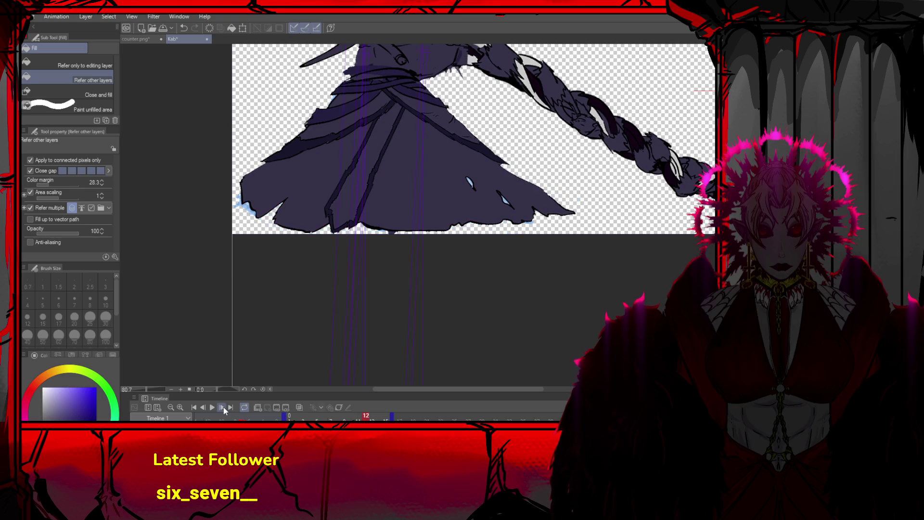
{"action": "left_click", "coordinate": [208, 407]}
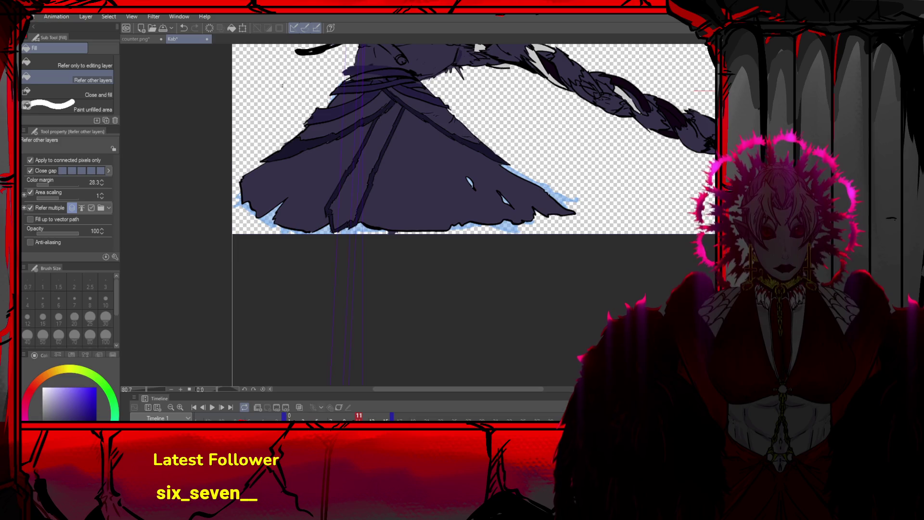
{"action": "mouse_move", "coordinate": [558, 192]}
{"action": "left_mouse_down"}
{"action": "mouse_move", "coordinate": [532, 219]}
{"action": "mouse_move", "coordinate": [474, 223]}
{"action": "mouse_move", "coordinate": [533, 220]}
{"action": "left_mouse_up"}
{"action": "mouse_move", "coordinate": [380, 226]}
{"action": "left_mouse_down"}
{"action": "mouse_move", "coordinate": [289, 226]}
{"action": "mouse_move", "coordinate": [244, 203]}
{"action": "left_mouse_up"}
{"action": "scroll", "coordinate": [270, 210], "scroll_direction": "down", "scroll_amount": 3}
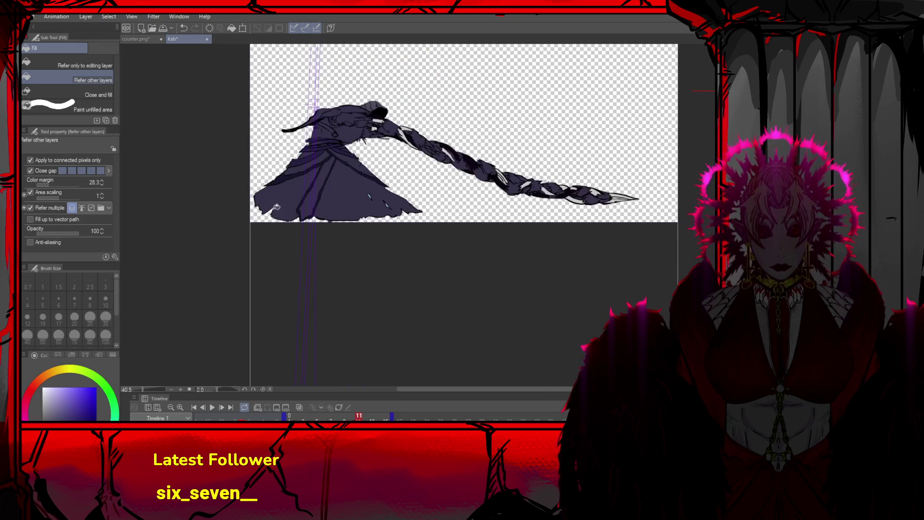
Return to GameMaker and re-import the updated frames into spr_Kab_special_2
{"action": "scroll", "coordinate": [311, 132], "scroll_direction": "down", "scroll_amount": 1}
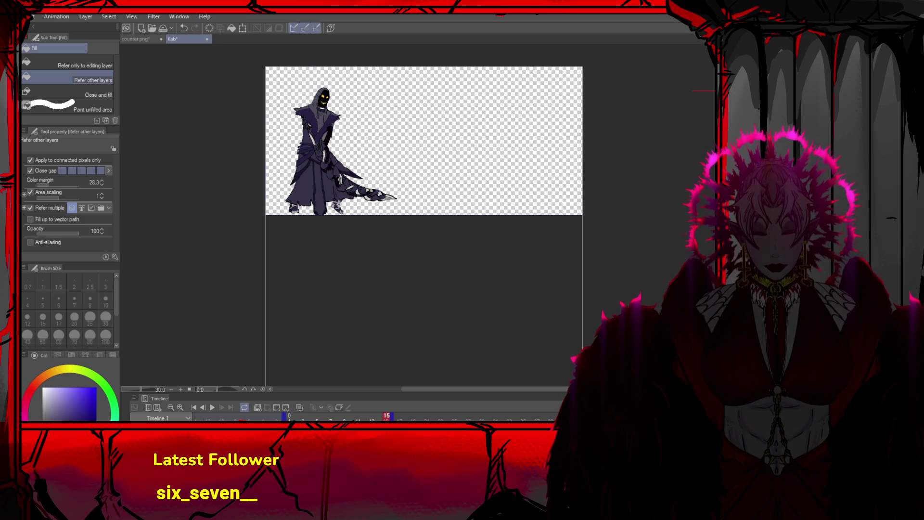
{"action": "key", "text": "alt+Tab"}
{"action": "left_click", "coordinate": [208, 131]}
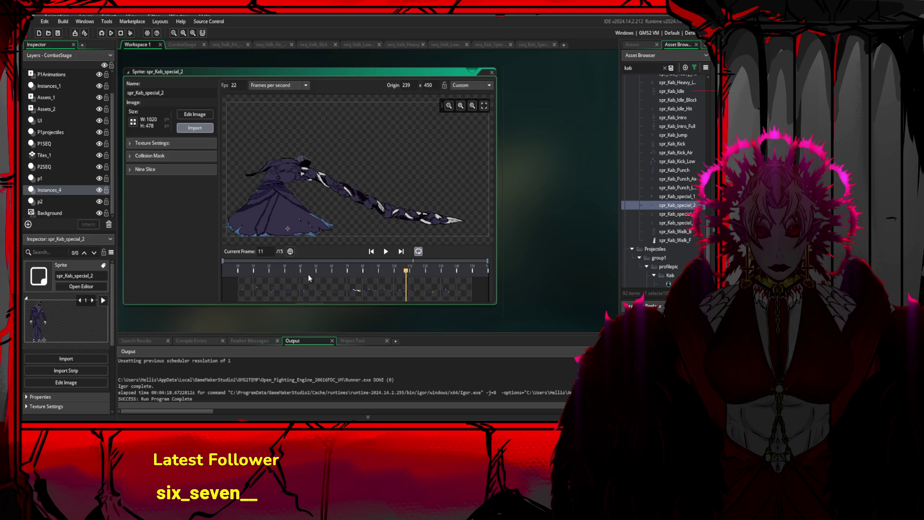
Preview the 26-frame spr_Kab_special_2 animation at 22 fps, pausing to inspect frames 2, 23 and 24
{"action": "left_click", "coordinate": [386, 251]}
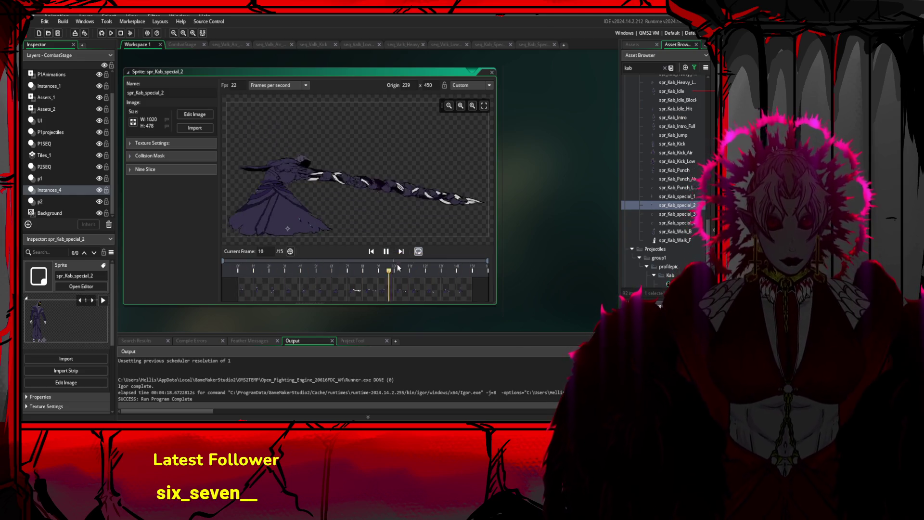
{"action": "left_click", "coordinate": [390, 281]}
{"action": "key", "text": "ctrl+v"}
{"action": "key", "text": "ctrl+v"}
{"action": "left_click", "coordinate": [386, 251]}
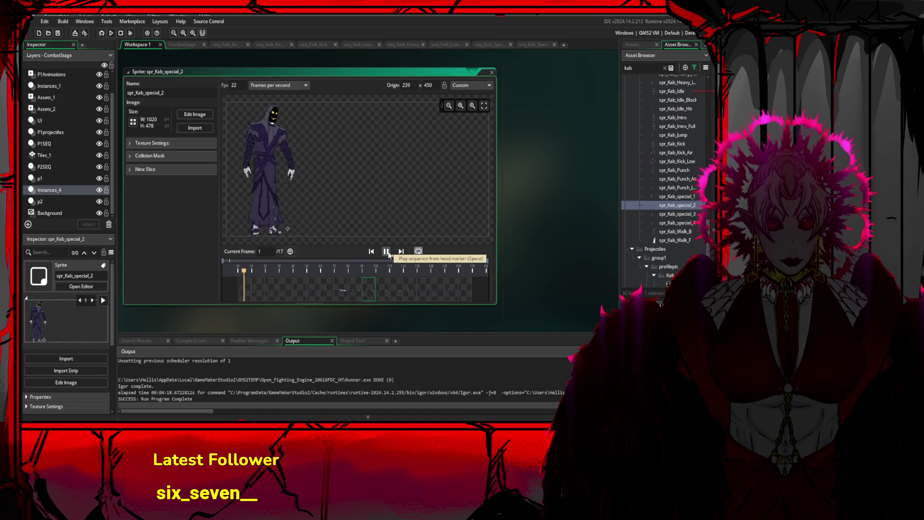
{"action": "left_click", "coordinate": [433, 287]}
{"action": "key", "text": "ctrl+v"}
{"action": "key", "text": "ctrl+v"}
{"action": "key", "text": "ctrl+v"}
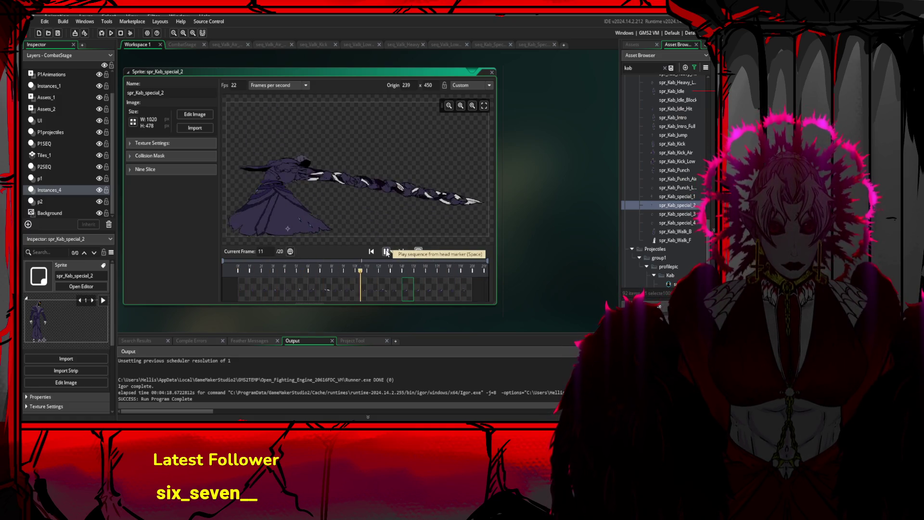
{"action": "left_click", "coordinate": [255, 293]}
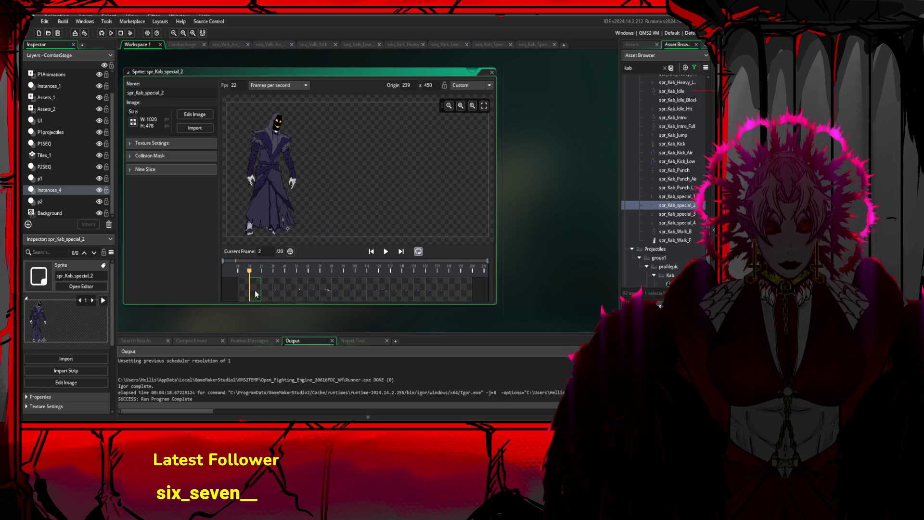
{"action": "key", "text": "ctrl+v"}
{"action": "key", "text": "ctrl+v"}
{"action": "left_click", "coordinate": [386, 251]}
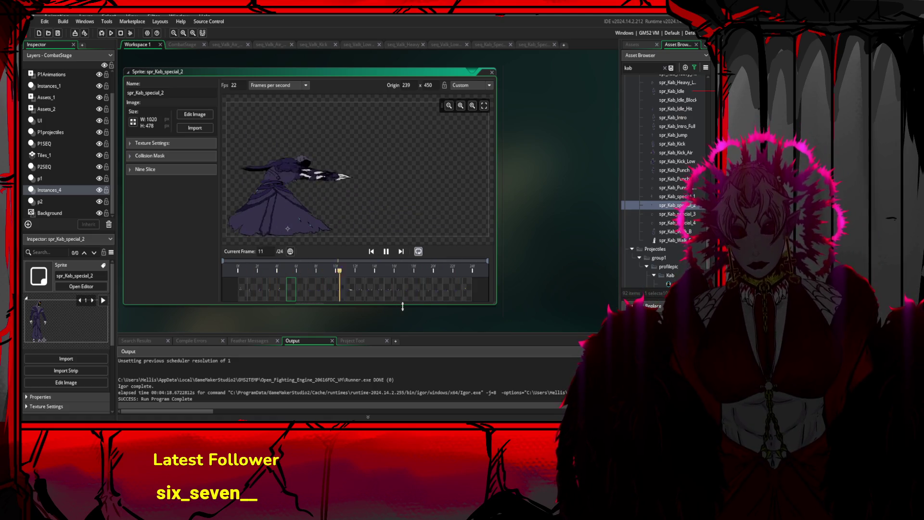
{"action": "left_click", "coordinate": [461, 292]}
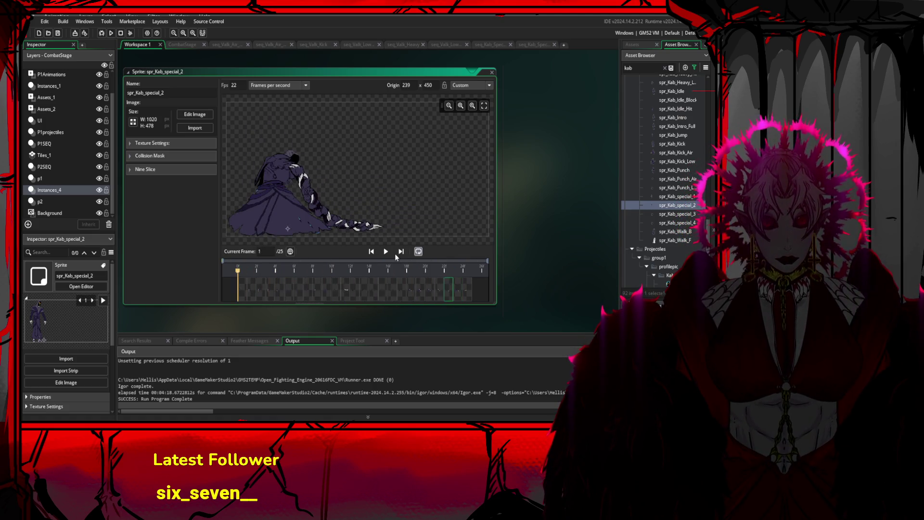
{"action": "left_click", "coordinate": [385, 252]}
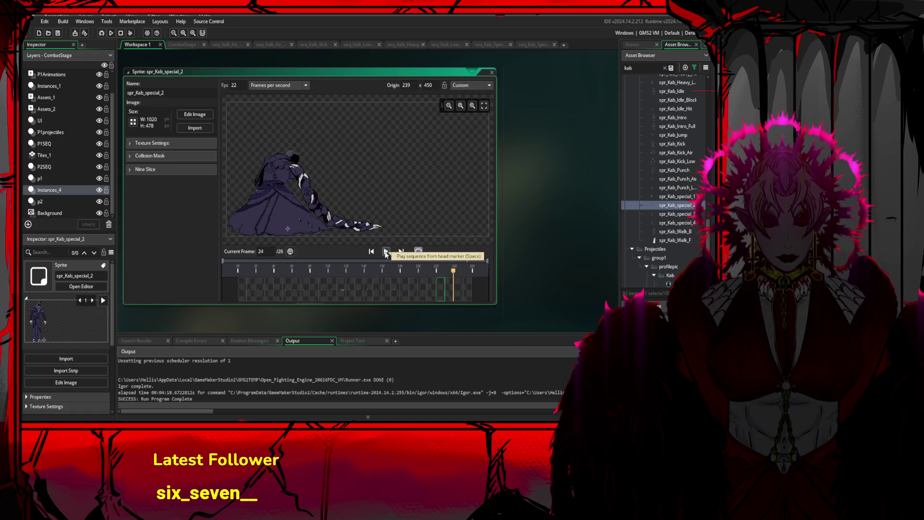
{"action": "left_click", "coordinate": [386, 252]}
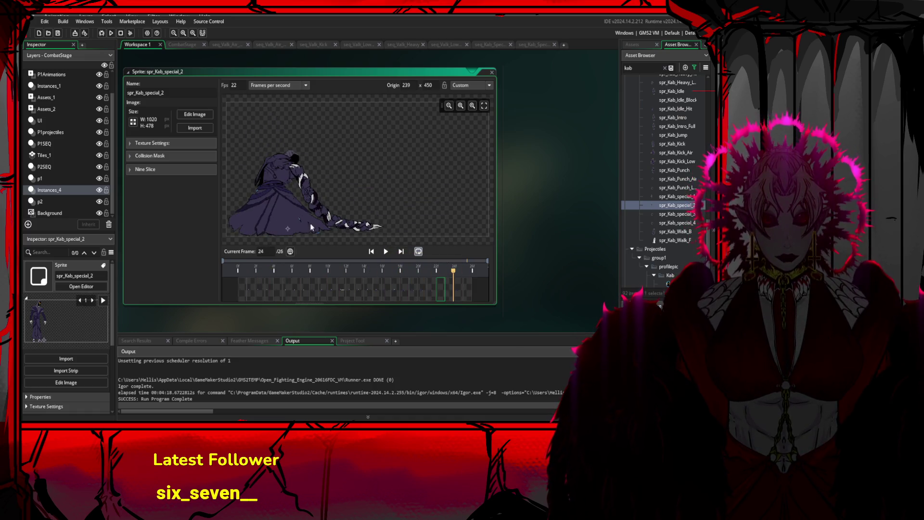
Test-run the game, then open the seq_Kab_Special_2 sequence
{"action": "left_click", "coordinate": [111, 32]}
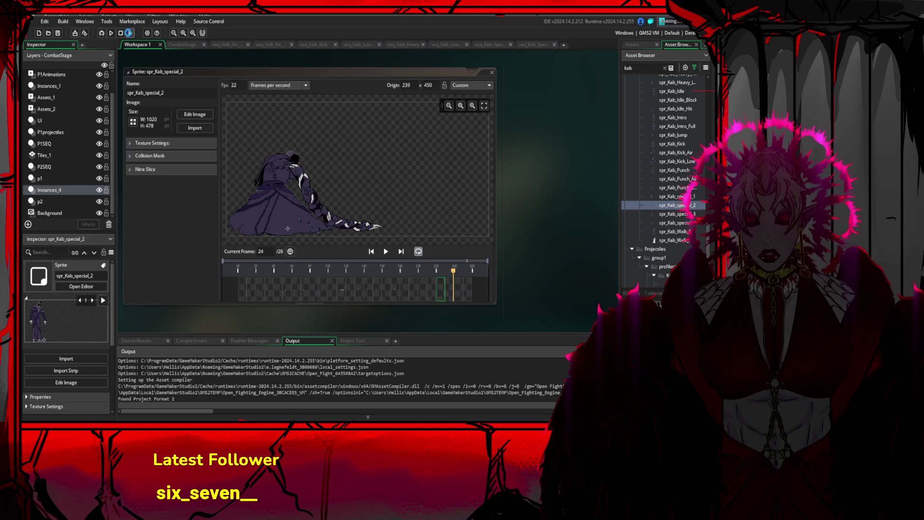
{"action": "scroll", "coordinate": [688, 169], "scroll_direction": "up", "scroll_amount": 4}
{"action": "scroll", "coordinate": [688, 169], "scroll_direction": "up", "scroll_amount": 5}
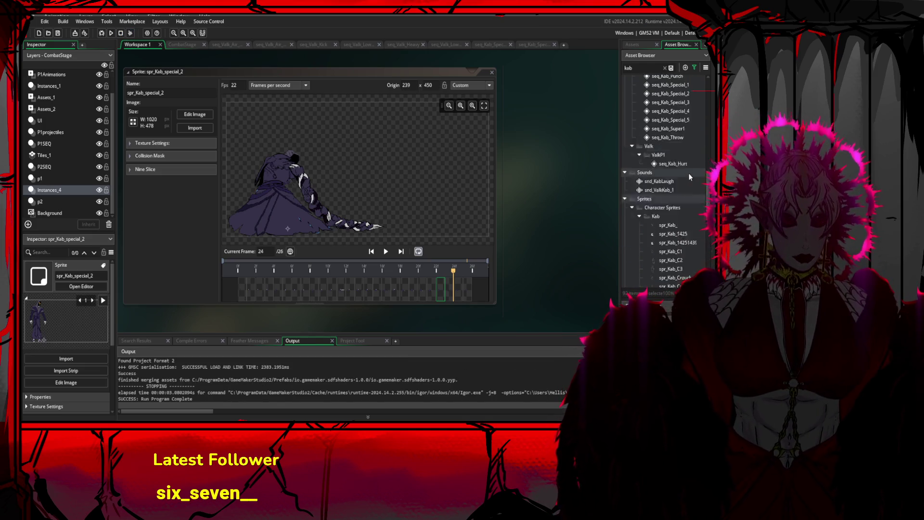
{"action": "double_click", "coordinate": [686, 235]}
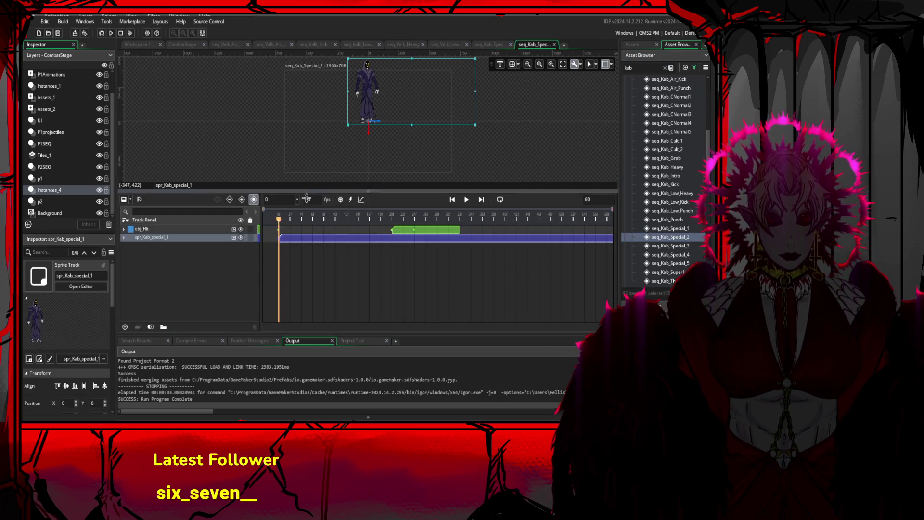
Replace the spr_Kab_special_1 track in seq_Kab_Special_2 with spr_Kab_special_2
{"action": "key", "text": "Delete"}
{"action": "scroll", "coordinate": [664, 183], "scroll_direction": "down", "scroll_amount": 7}
{"action": "scroll", "coordinate": [664, 183], "scroll_direction": "down", "scroll_amount": 6}
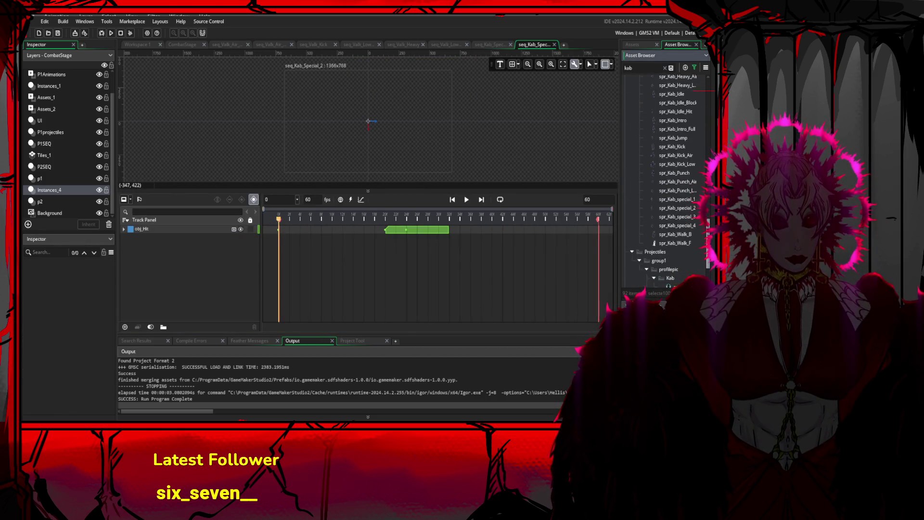
{"action": "mouse_move", "coordinate": [677, 237]}
{"action": "left_mouse_down"}
{"action": "mouse_move", "coordinate": [359, 102]}
{"action": "mouse_move", "coordinate": [368, 104]}
{"action": "left_mouse_up"}
{"action": "double_click", "coordinate": [693, 237]}
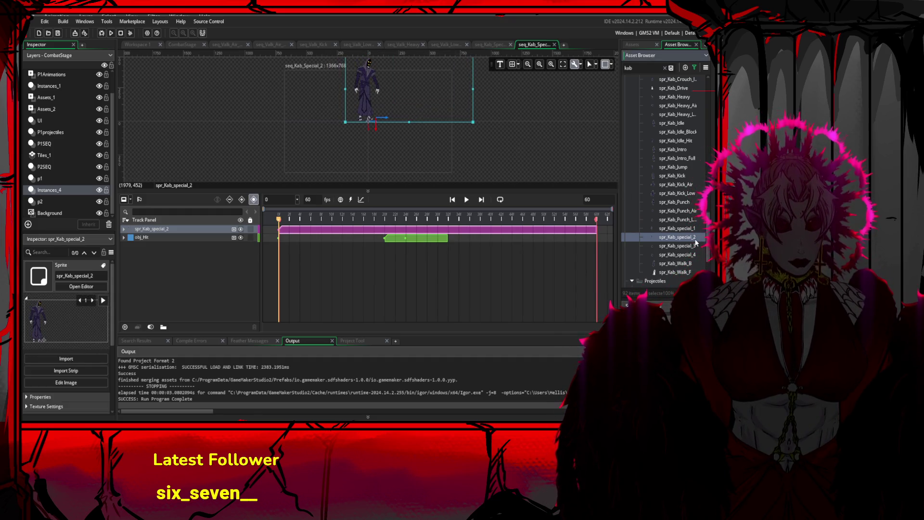
Set spr_Kab_special_2's origin at the character's feet, 150 x 465
{"action": "left_click", "coordinate": [263, 233]}
{"action": "key", "text": "Home"}
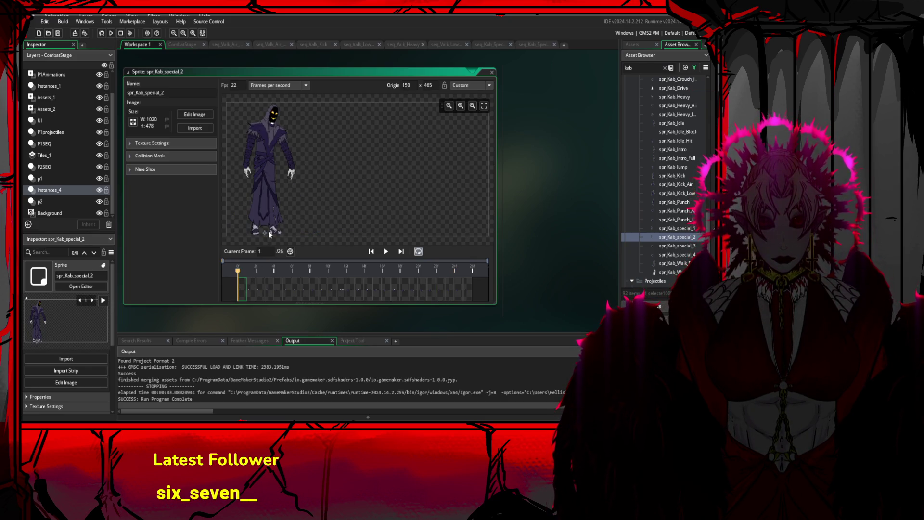
{"action": "scroll", "coordinate": [664, 168], "scroll_direction": "down", "scroll_amount": 8}
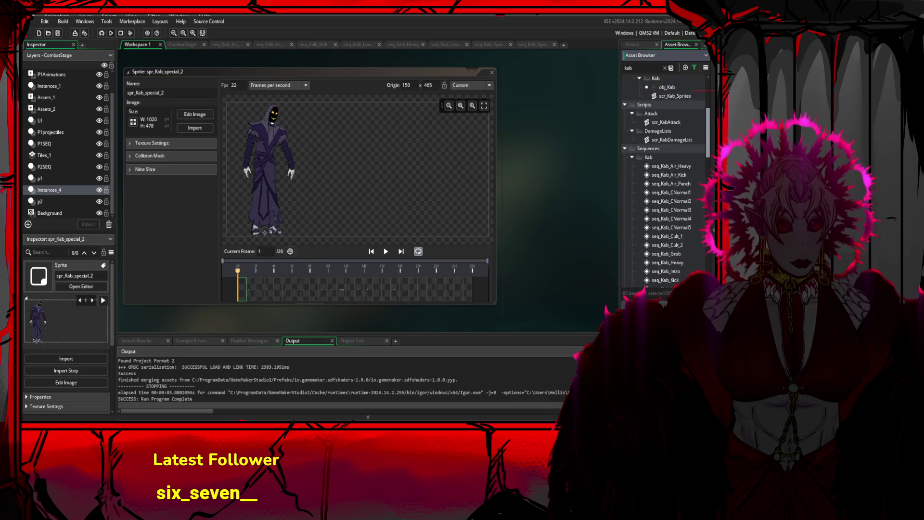
In seq_Kab_Special_2, centre the Kab sprite horizontally and lower it onto the baseline
{"action": "left_click", "coordinate": [537, 45]}
{"action": "left_click_drag", "start_coordinate": [420, 100], "coordinate": [382, 95]}
{"action": "scroll", "coordinate": [380, 97], "scroll_direction": "up", "scroll_amount": 5}
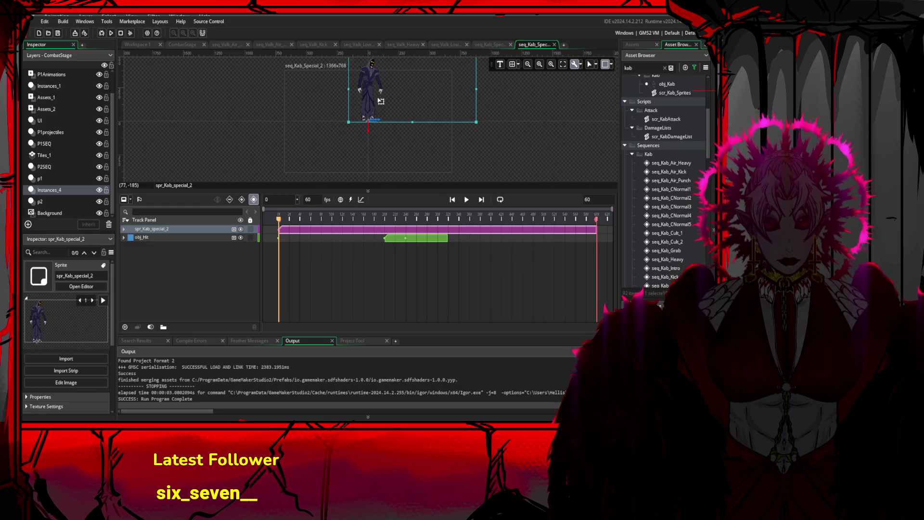
{"action": "left_click_drag", "start_coordinate": [375, 100], "coordinate": [371, 116]}
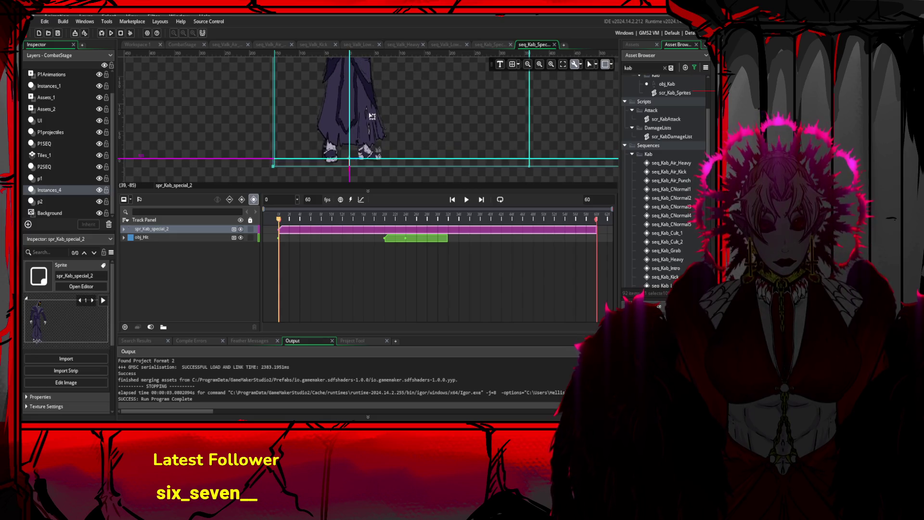
{"action": "scroll", "coordinate": [373, 115], "scroll_direction": "down", "scroll_amount": 6}
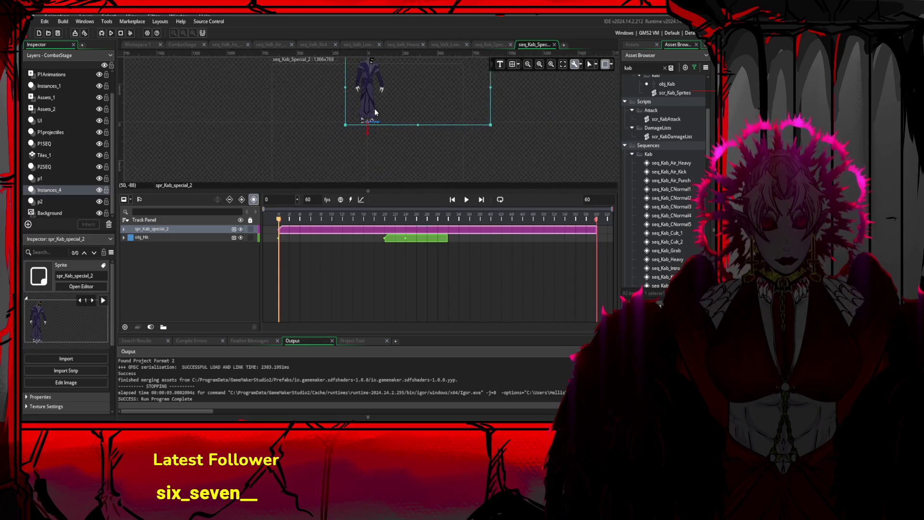
{"action": "scroll", "coordinate": [380, 117], "scroll_direction": "down", "scroll_amount": 1}
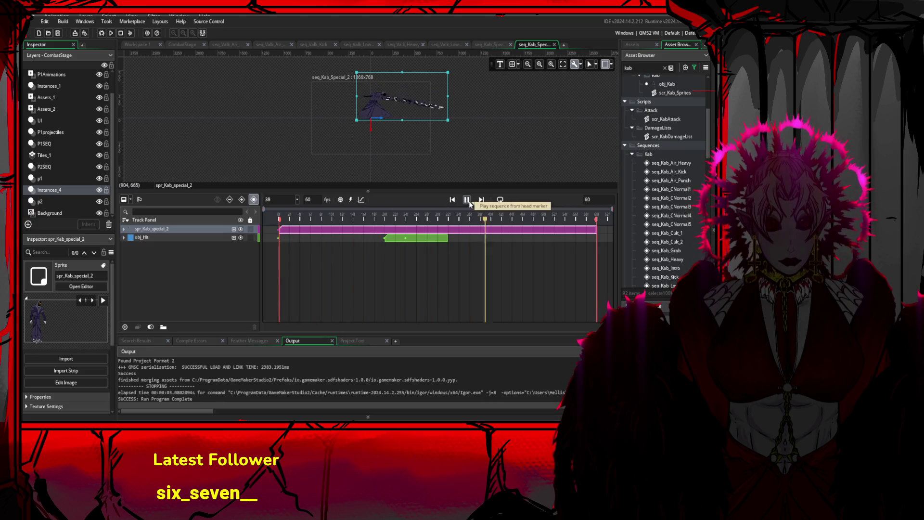
Start the obj_Hit clip later and key the hitbox lower at frames 36 and 39
{"action": "mouse_move", "coordinate": [559, 220]}
{"action": "left_mouse_down"}
{"action": "mouse_move", "coordinate": [387, 212]}
{"action": "mouse_move", "coordinate": [414, 215]}
{"action": "left_mouse_up"}
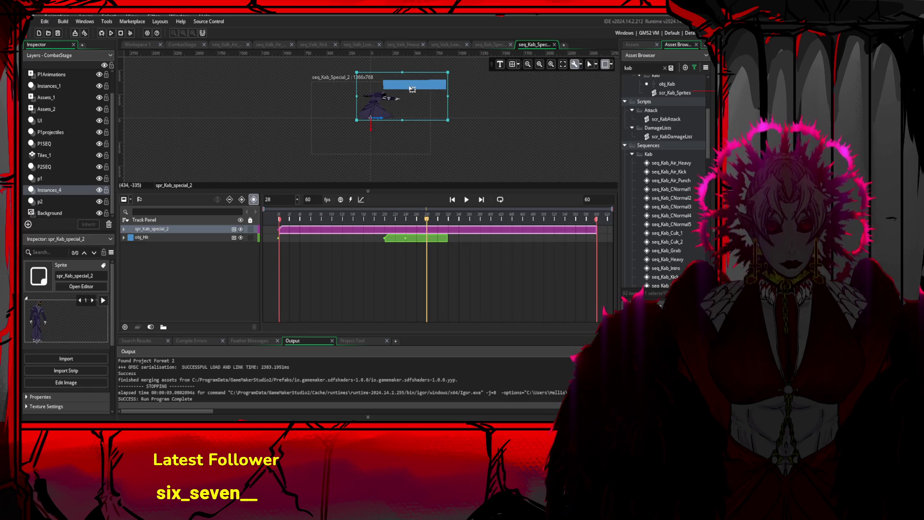
{"action": "left_click_drag", "start_coordinate": [394, 239], "coordinate": [436, 238]}
{"action": "left_click_drag", "start_coordinate": [388, 86], "coordinate": [388, 101]}
{"action": "mouse_move", "coordinate": [430, 225]}
{"action": "left_mouse_down"}
{"action": "mouse_move", "coordinate": [491, 228]}
{"action": "mouse_move", "coordinate": [484, 227]}
{"action": "left_mouse_up"}
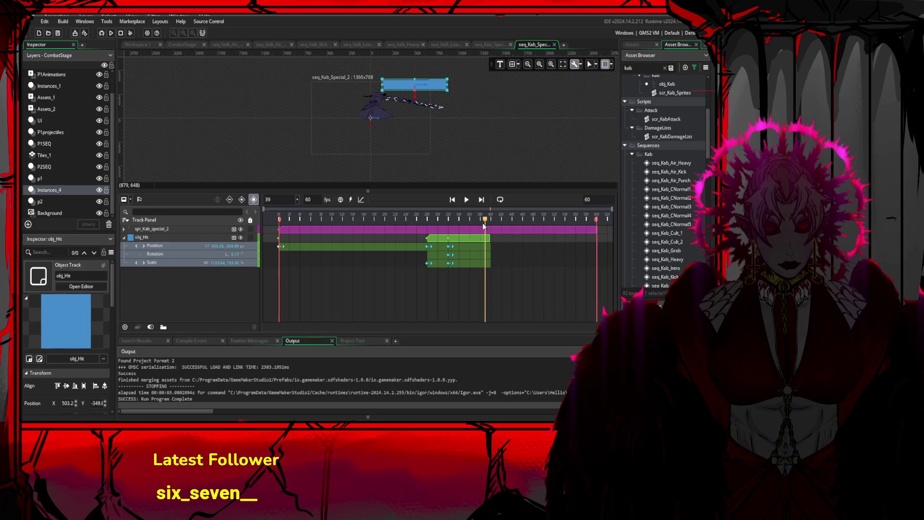
{"action": "left_click", "coordinate": [486, 231]}
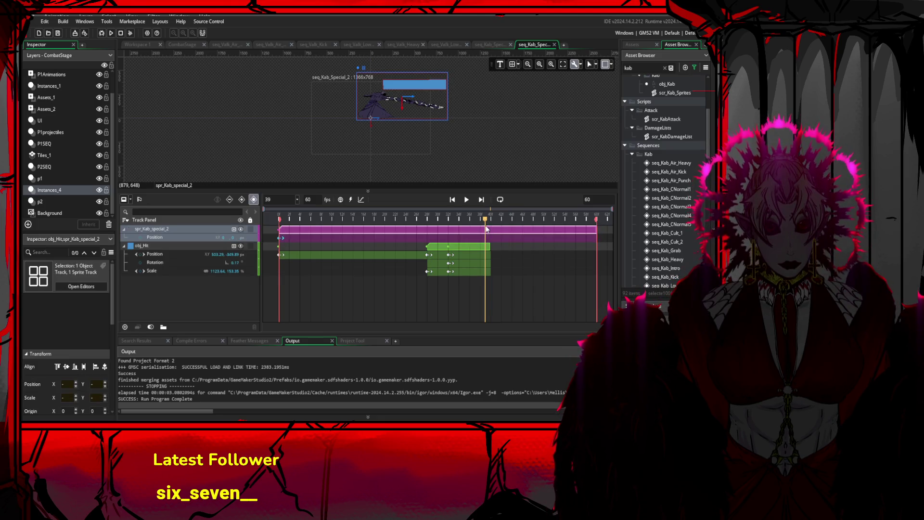
{"action": "left_click_drag", "start_coordinate": [486, 225], "coordinate": [485, 226]}
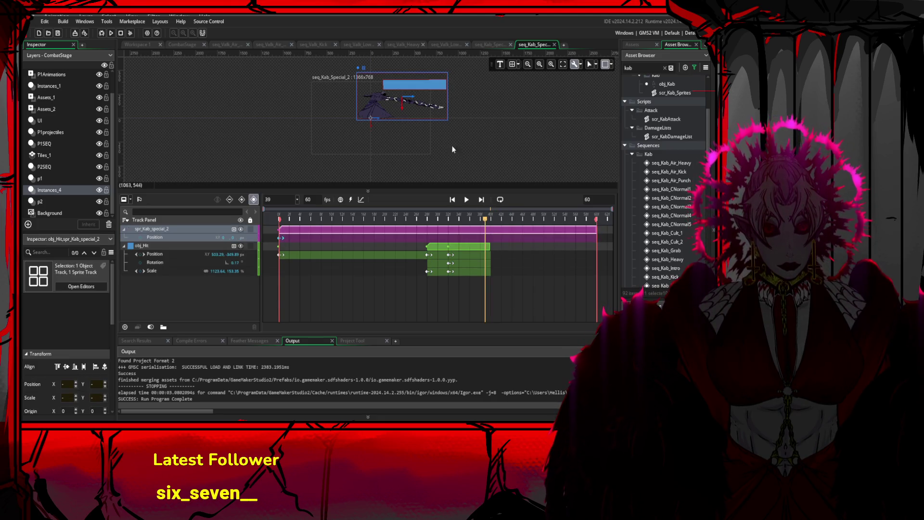
{"action": "left_click", "coordinate": [436, 90]}
{"action": "left_click_drag", "start_coordinate": [436, 88], "coordinate": [435, 104]}
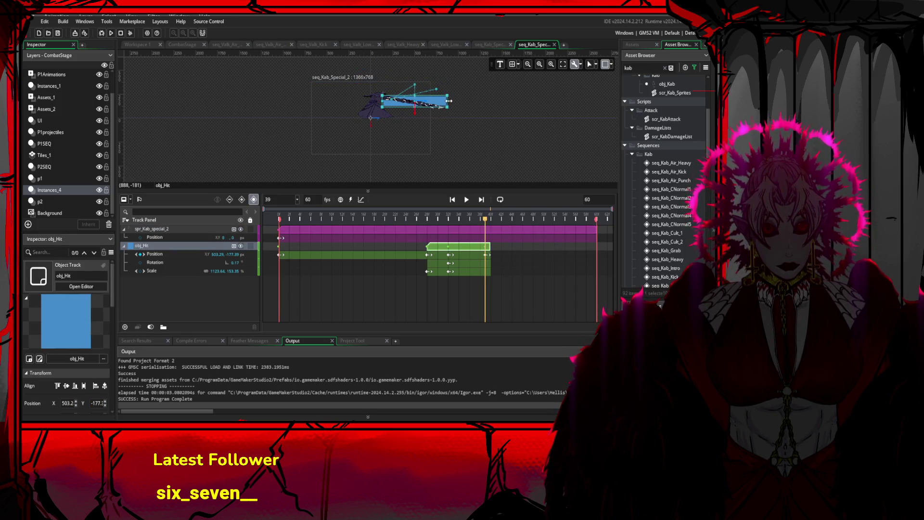
Tilt the hitbox over Kab's arm at frame 32, reposition it at frame 39, and trim the clip's end
{"action": "left_click_drag", "start_coordinate": [483, 224], "coordinate": [447, 224]}
{"action": "left_click_drag", "start_coordinate": [451, 78], "coordinate": [417, 119]}
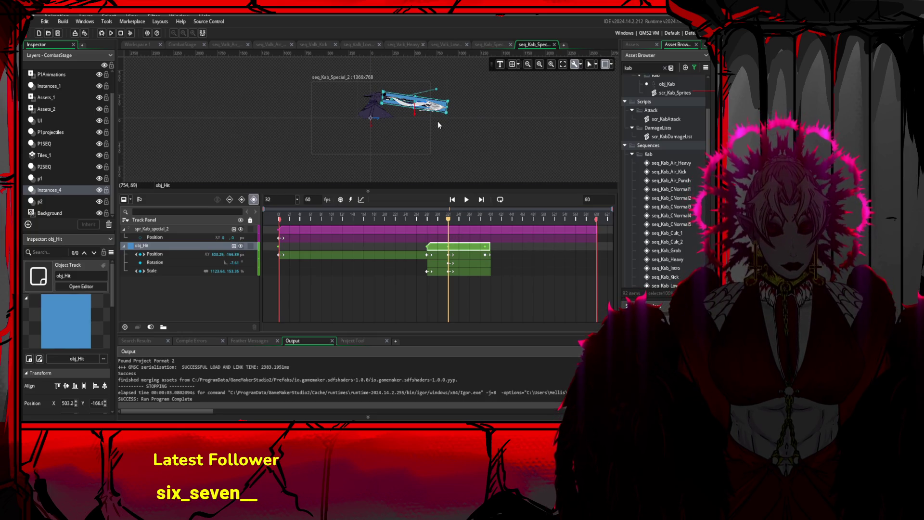
{"action": "left_click_drag", "start_coordinate": [443, 112], "coordinate": [440, 115]}
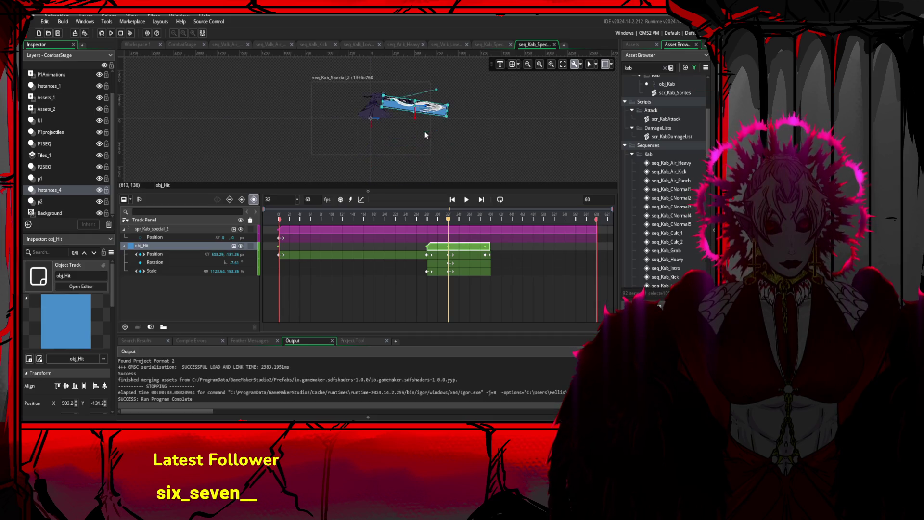
{"action": "scroll", "coordinate": [426, 116], "scroll_direction": "up", "scroll_amount": 5}
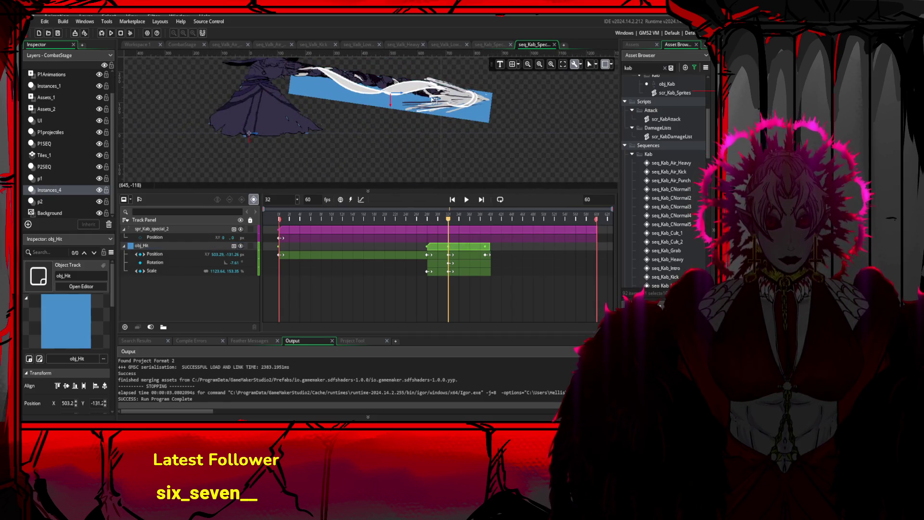
{"action": "mouse_move", "coordinate": [466, 116]}
{"action": "left_mouse_down"}
{"action": "mouse_move", "coordinate": [461, 104]}
{"action": "mouse_move", "coordinate": [475, 116]}
{"action": "left_mouse_up"}
{"action": "left_click_drag", "start_coordinate": [448, 221], "coordinate": [485, 221]}
{"action": "left_click_drag", "start_coordinate": [474, 96], "coordinate": [472, 102]}
{"action": "mouse_move", "coordinate": [488, 248]}
{"action": "left_mouse_down"}
{"action": "mouse_move", "coordinate": [479, 248]}
{"action": "mouse_move", "coordinate": [495, 227]}
{"action": "mouse_move", "coordinate": [530, 227]}
{"action": "mouse_move", "coordinate": [205, 183]}
{"action": "left_mouse_up"}
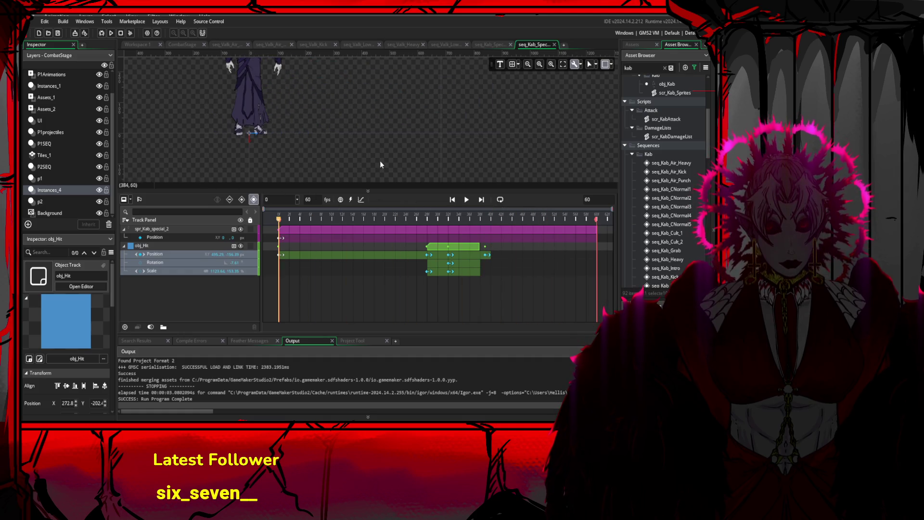
Play seq_Kab_Special_2 twice to check the hitbox timing
{"action": "left_click", "coordinate": [466, 199]}
{"action": "scroll", "coordinate": [414, 131], "scroll_direction": "down", "scroll_amount": 5}
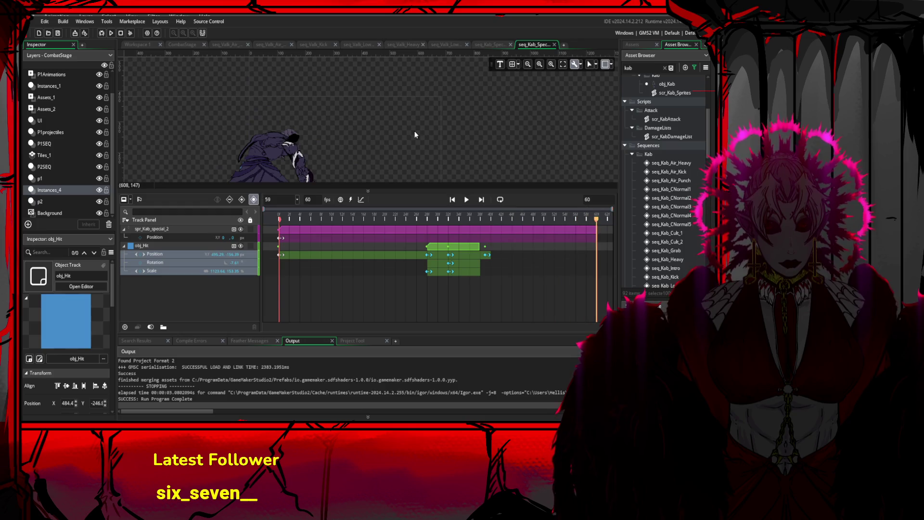
{"action": "left_click", "coordinate": [466, 200]}
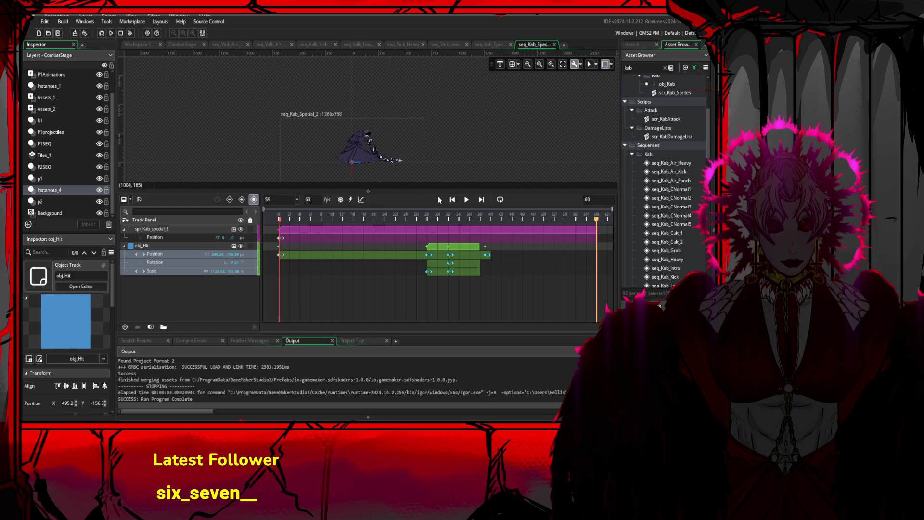
{"action": "mouse_move", "coordinate": [707, 141]}
{"action": "left_mouse_down"}
{"action": "mouse_move", "coordinate": [711, 192]}
{"action": "mouse_move", "coordinate": [708, 163]}
{"action": "mouse_move", "coordinate": [553, 84]}
{"action": "left_mouse_up"}
Change spr_Kab_special_2's speed from 22 to 26 fps and preview the sequence again
{"action": "left_click", "coordinate": [137, 44]}
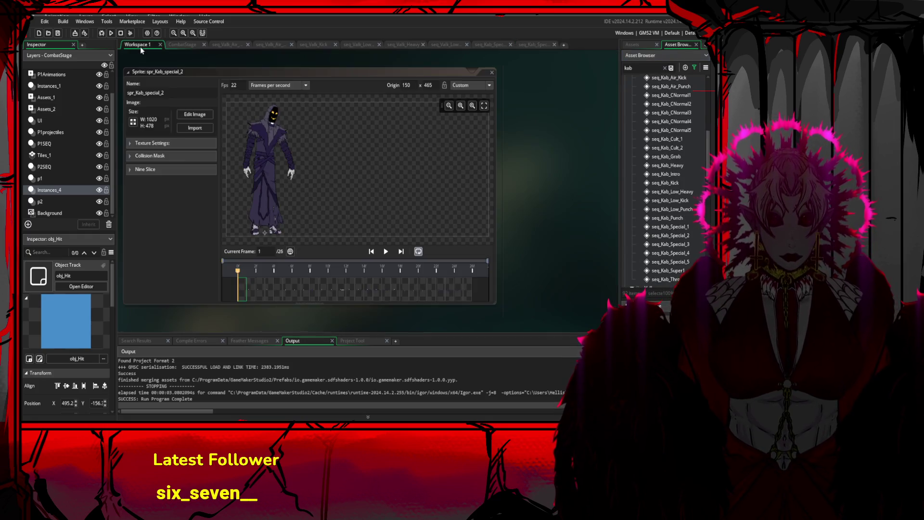
{"action": "left_click", "coordinate": [233, 85]}
{"action": "type", "text": "6"}
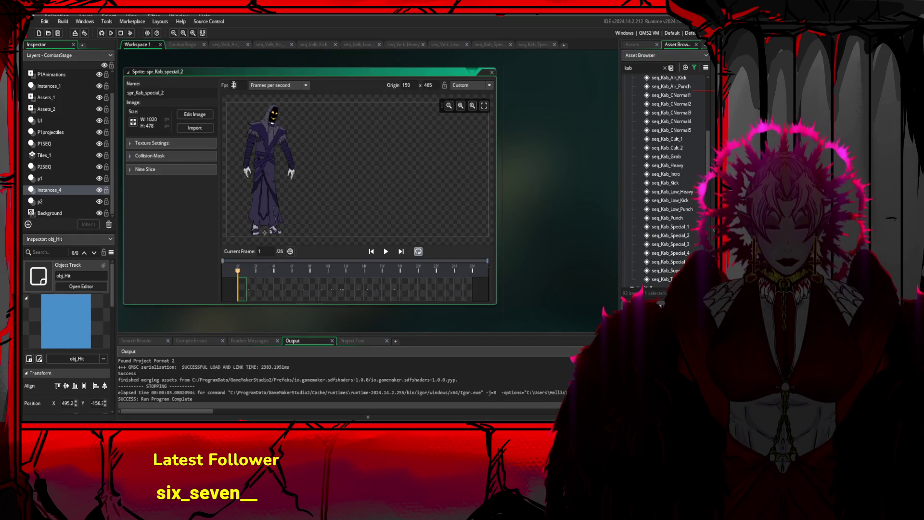
{"action": "left_click", "coordinate": [539, 45]}
{"action": "left_click", "coordinate": [467, 199]}
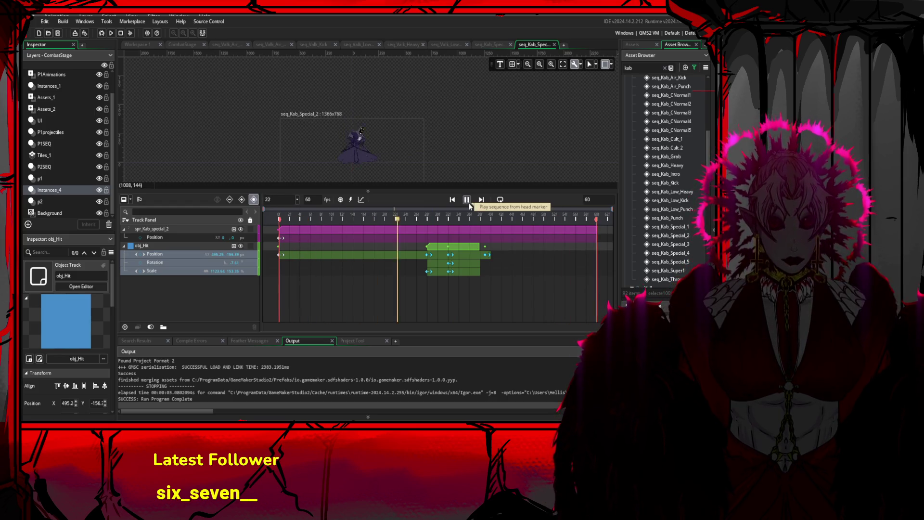
Make seq_Kab_Special_2 59 frames long with the sprite clip spanning it, then run a test build
{"action": "left_click_drag", "start_coordinate": [596, 219], "coordinate": [591, 230]}
{"action": "left_click", "coordinate": [595, 229]}
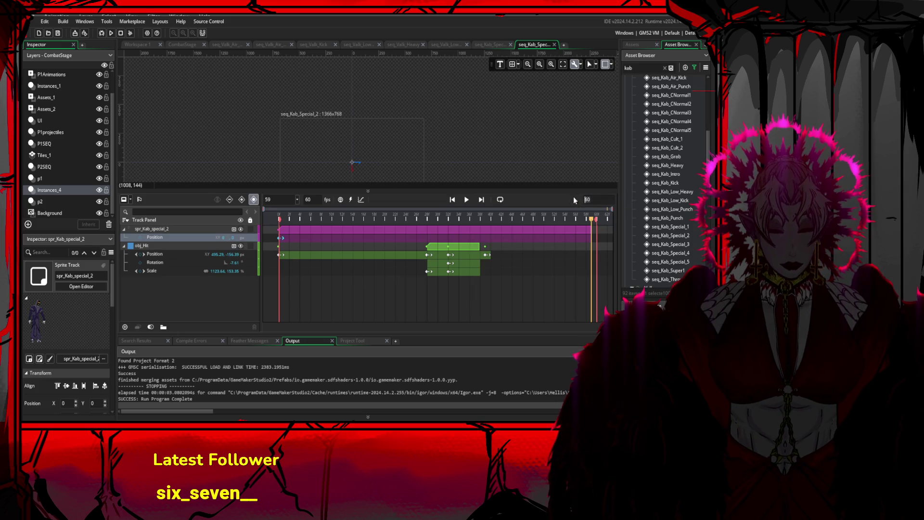
{"action": "type", "text": "59"}
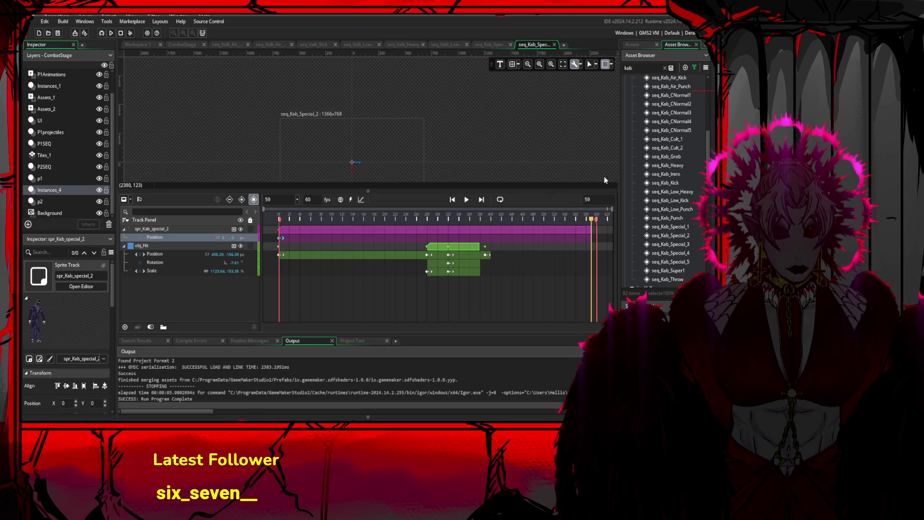
{"action": "key", "text": "Return"}
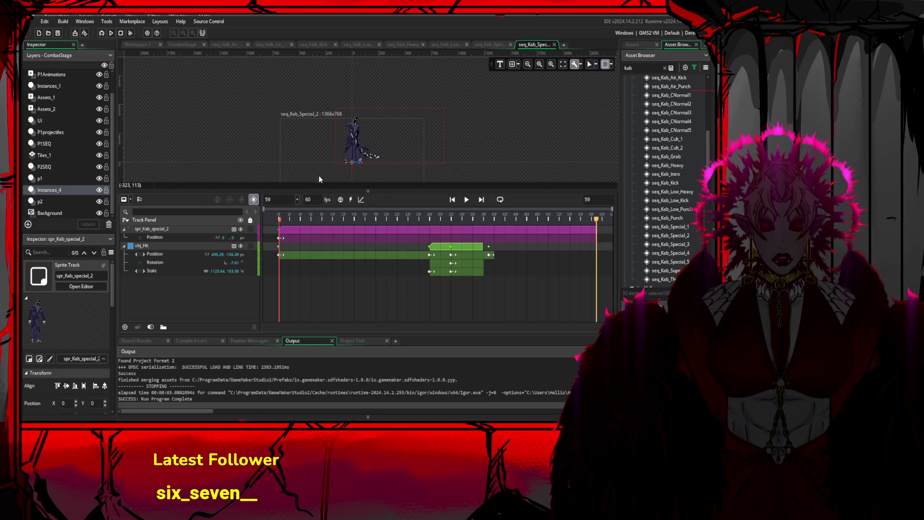
{"action": "left_click", "coordinate": [111, 33]}
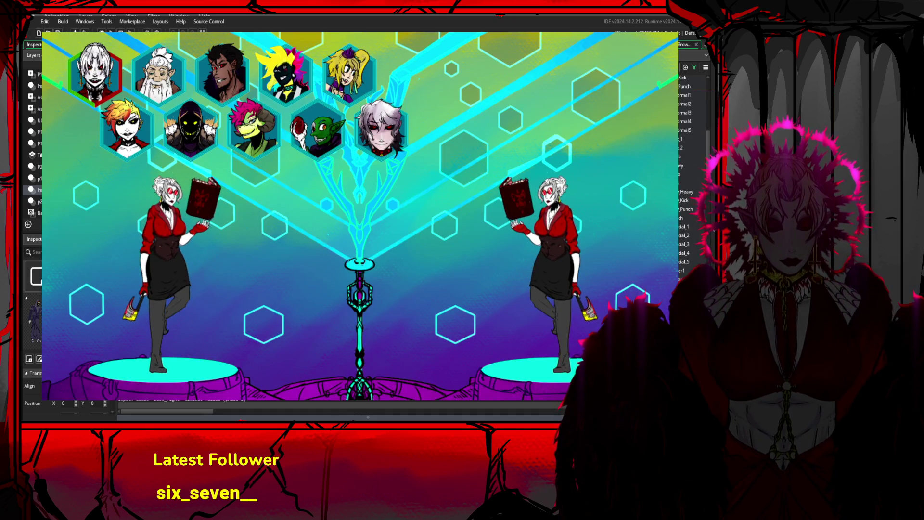
Move player 2's pick onto the hooded fighter and confirm to start the match
{"action": "key", "text": "Right"}
{"action": "key", "text": "Down"}
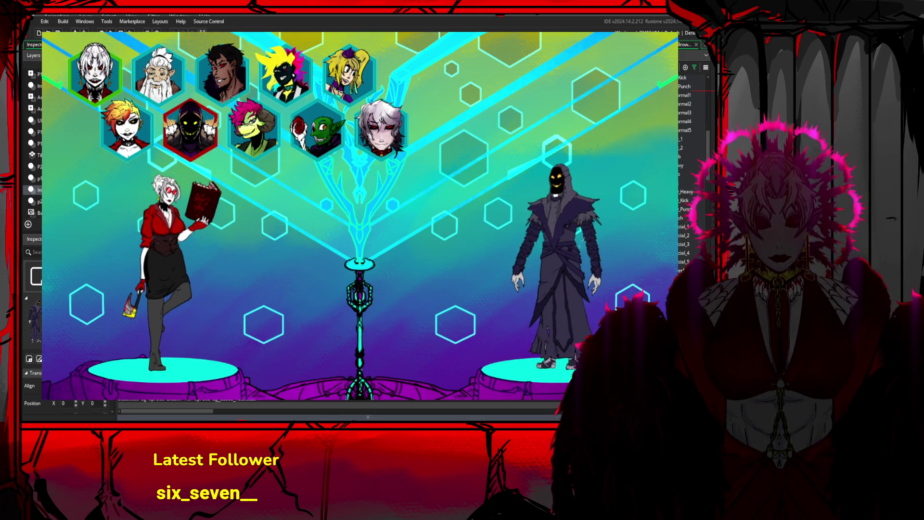
{"action": "key", "text": "Return"}
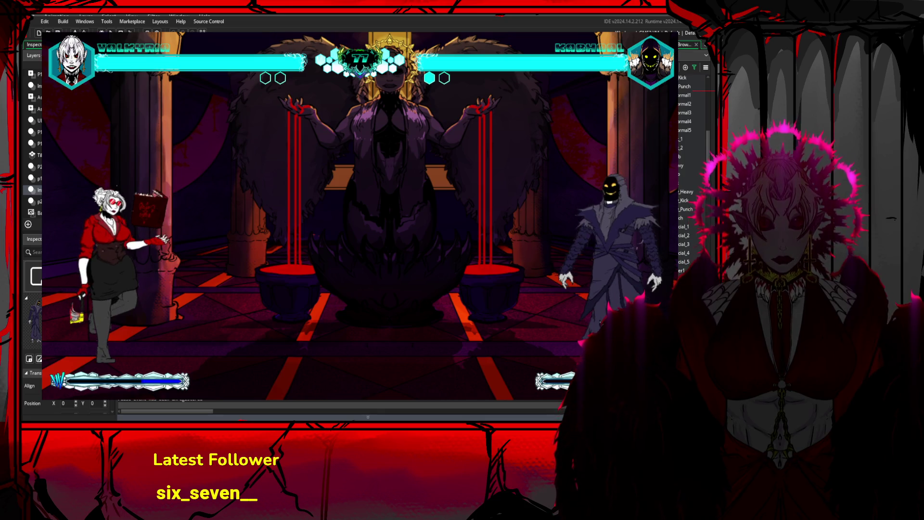
Close the running test game to return to the seq_Kab_Special_2 editor
{"action": "key", "text": "Escape"}
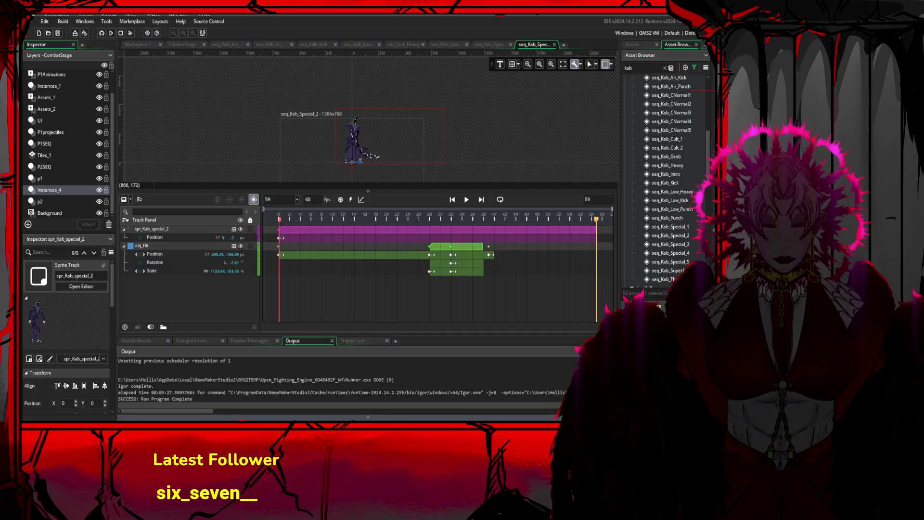
Replay the seq_Kab_Special_2 preview, then open obj_Kab from the Characters folder
{"action": "left_click", "coordinate": [467, 202]}
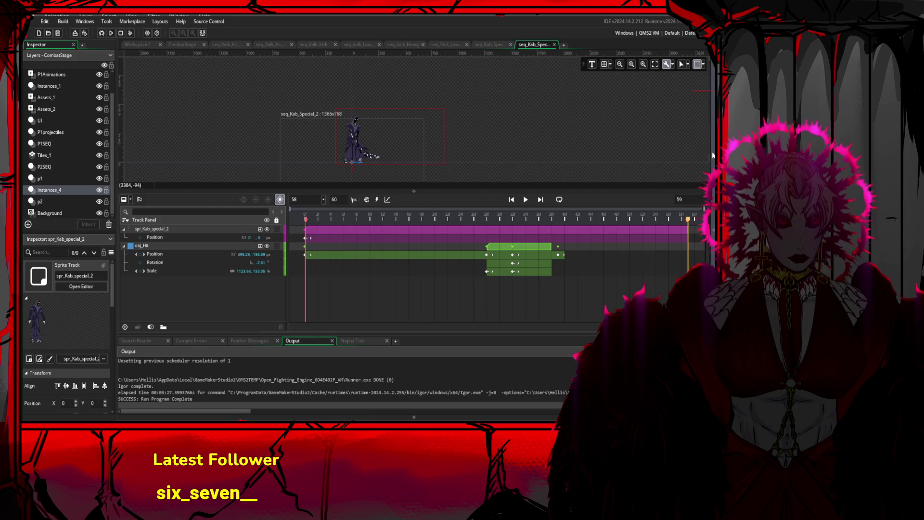
{"action": "mouse_move", "coordinate": [713, 155]}
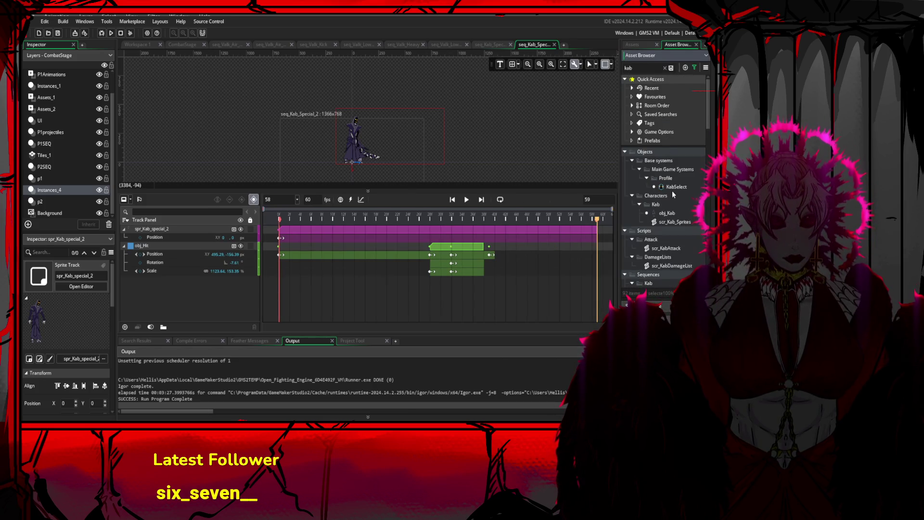
{"action": "double_click", "coordinate": [668, 212]}
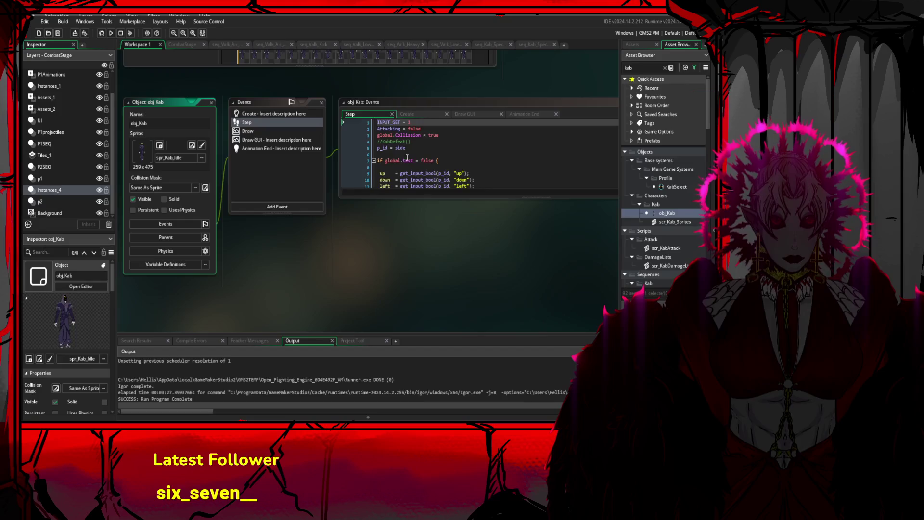
Search obj_Kab's Step code for SPECIAL and review the QCB_right and QCP_right special-input blocks
{"action": "left_click", "coordinate": [482, 199]}
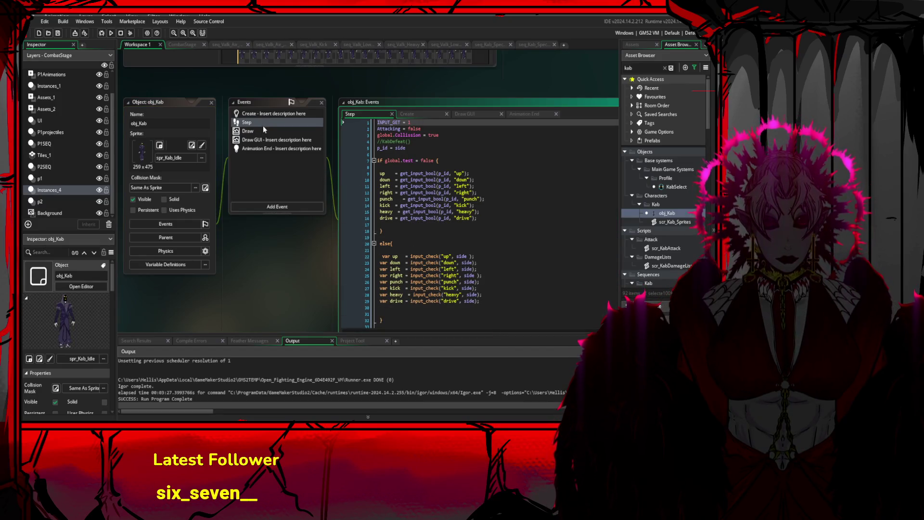
{"action": "left_click", "coordinate": [501, 154]}
{"action": "key", "text": "F3"}
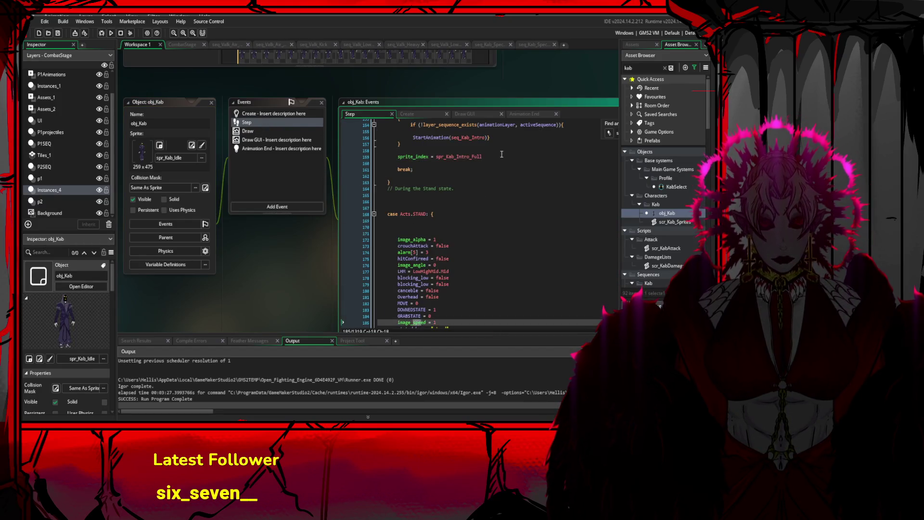
{"action": "key", "text": "F3"}
{"action": "key", "text": "F3"}
{"action": "key", "text": "F3"}
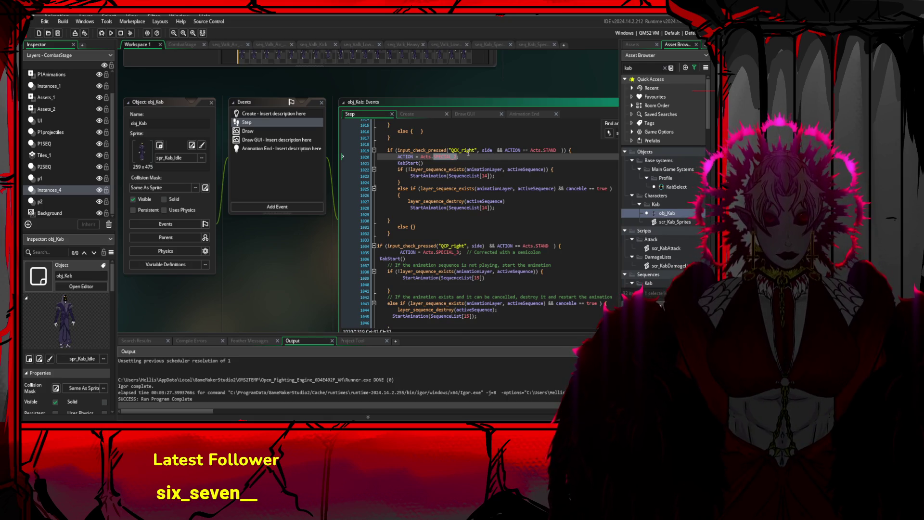
{"action": "left_click", "coordinate": [460, 150]}
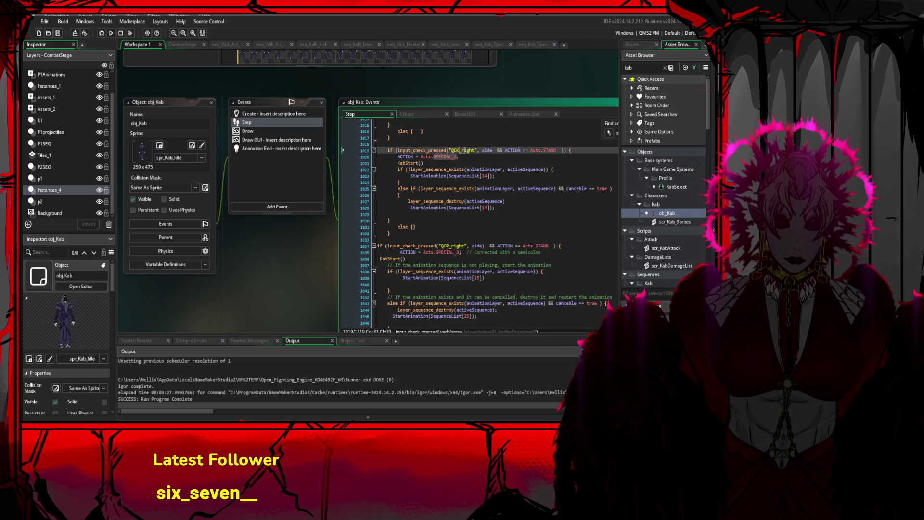
{"action": "scroll", "coordinate": [476, 162], "scroll_direction": "up", "scroll_amount": 8}
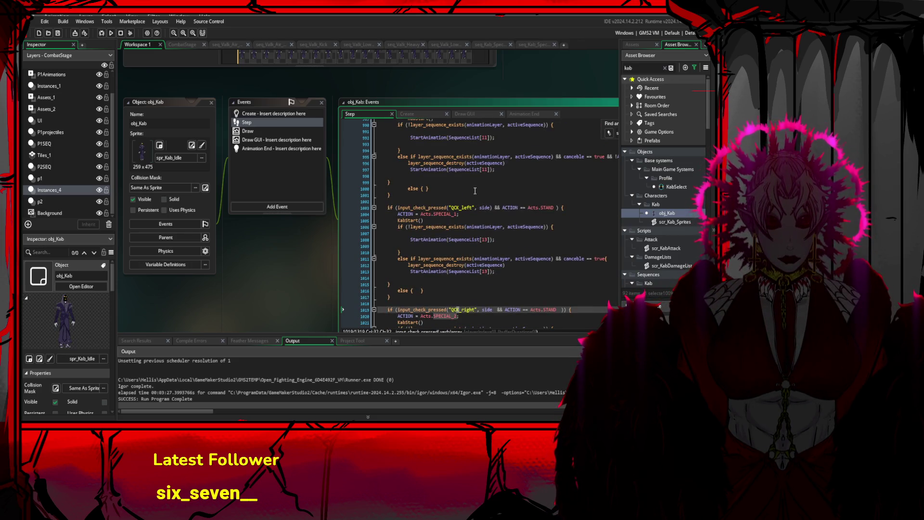
{"action": "scroll", "coordinate": [456, 217], "scroll_direction": "up", "scroll_amount": 10}
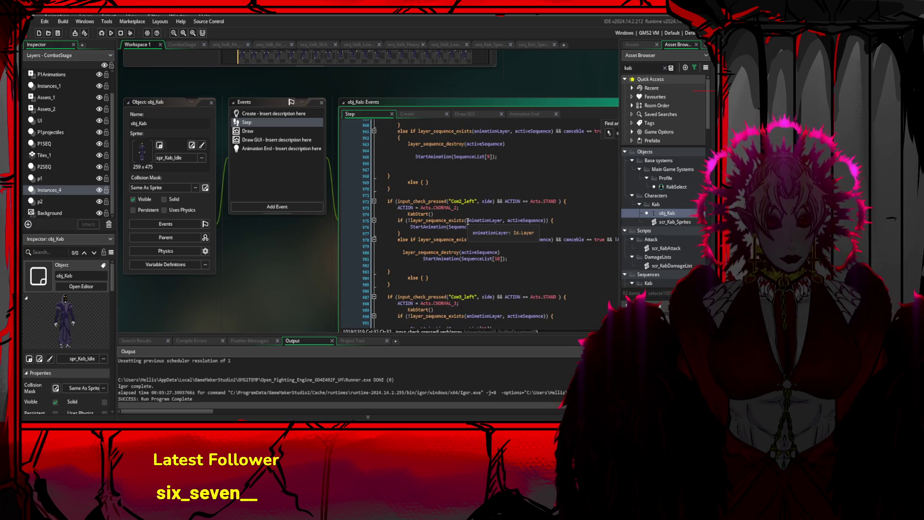
{"action": "scroll", "coordinate": [467, 221], "scroll_direction": "up", "scroll_amount": 4}
{"action": "scroll", "coordinate": [464, 221], "scroll_direction": "up", "scroll_amount": 6}
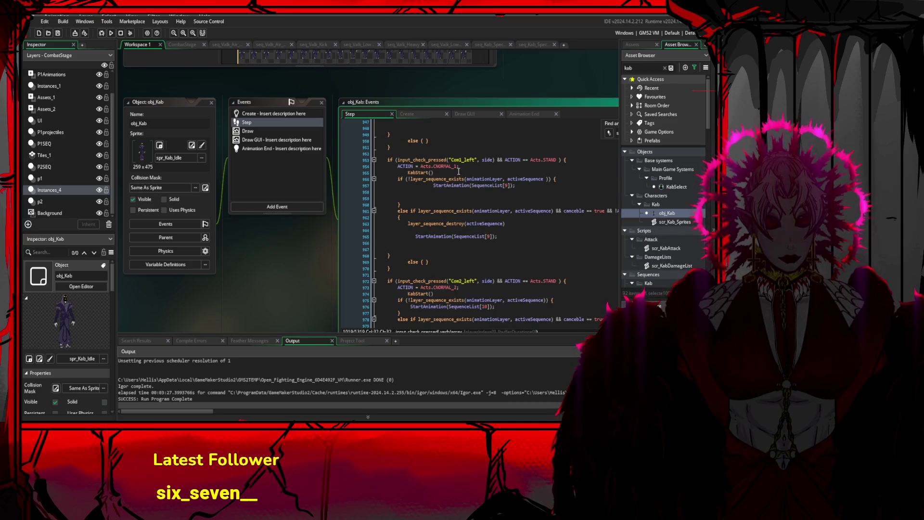
{"action": "scroll", "coordinate": [458, 183], "scroll_direction": "down", "scroll_amount": 13}
{"action": "scroll", "coordinate": [459, 192], "scroll_direction": "up", "scroll_amount": 3}
{"action": "scroll", "coordinate": [476, 187], "scroll_direction": "down", "scroll_amount": 14}
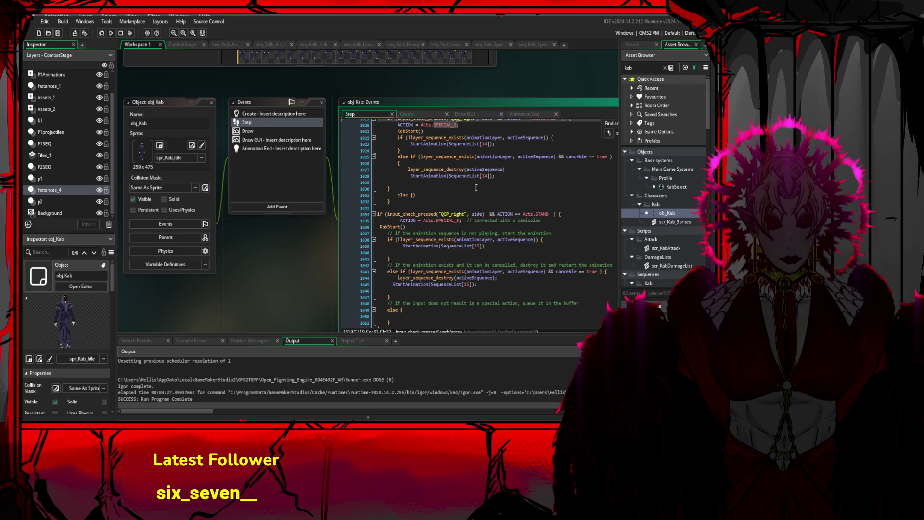
Change the QCH_right block's action from Acts.SPECIAL_4 to Acts.SPECIAL_1
{"action": "left_click", "coordinate": [457, 221]}
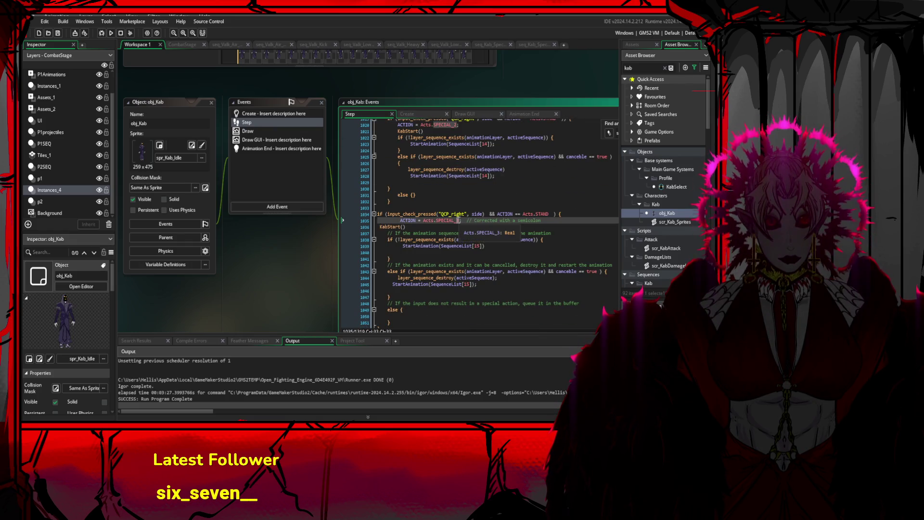
{"action": "scroll", "coordinate": [467, 213], "scroll_direction": "down", "scroll_amount": 12}
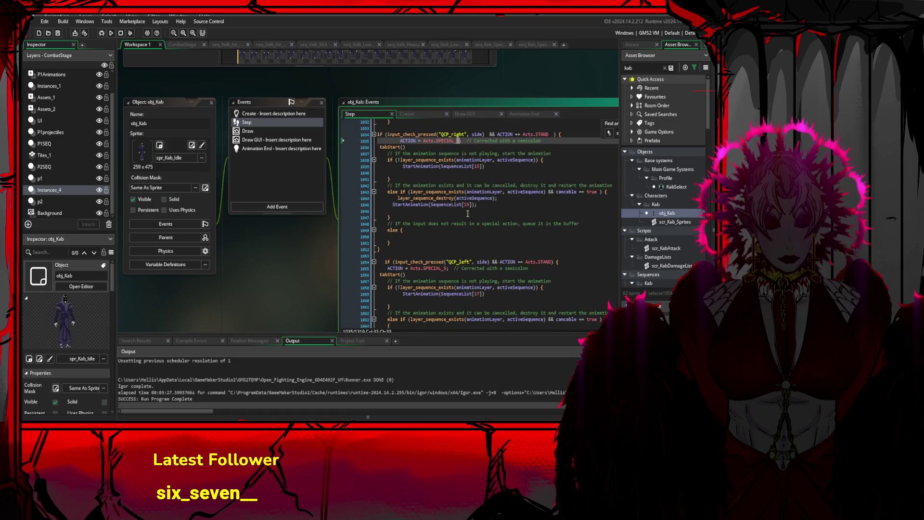
{"action": "scroll", "coordinate": [465, 219], "scroll_direction": "down", "scroll_amount": 1}
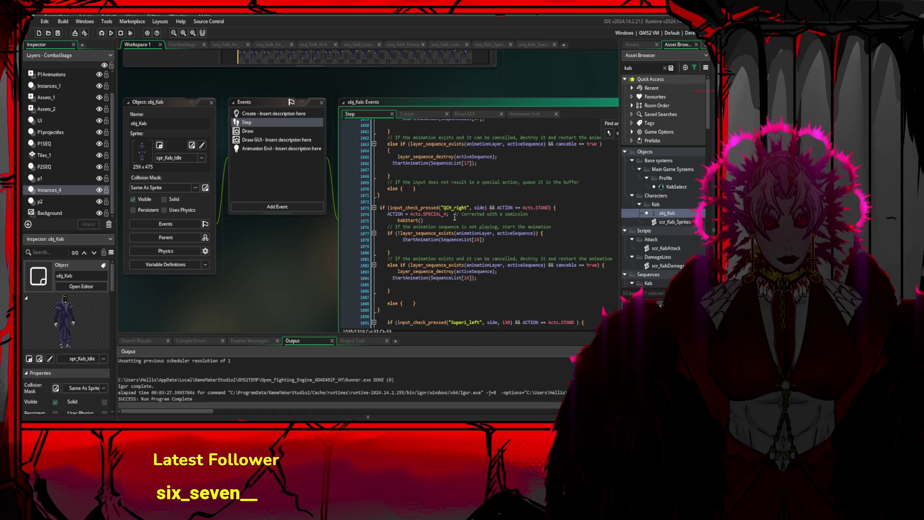
{"action": "scroll", "coordinate": [454, 217], "scroll_direction": "down", "scroll_amount": 5}
{"action": "scroll", "coordinate": [452, 215], "scroll_direction": "up", "scroll_amount": 3}
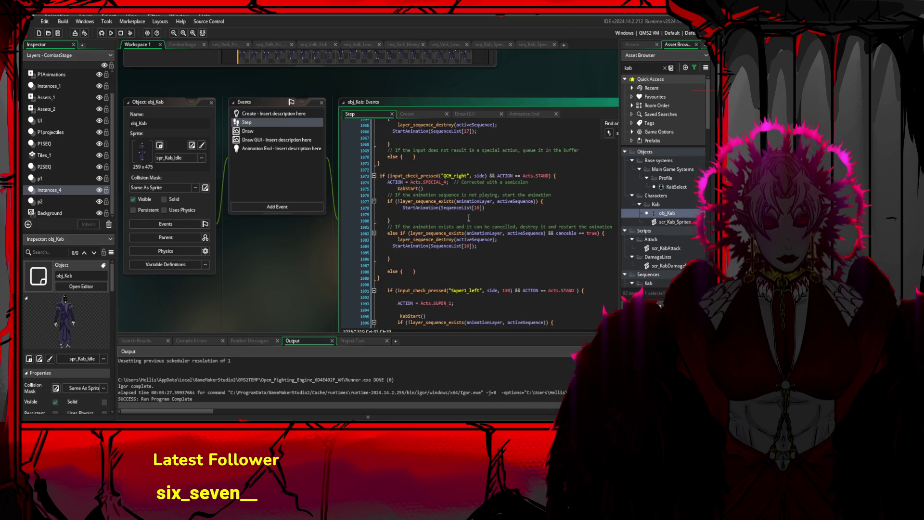
{"action": "left_click", "coordinate": [479, 207]}
{"action": "left_click", "coordinate": [447, 182]}
{"action": "key", "text": "BackSpace"}
{"action": "type", "text": "1"}
Review the edited QCH_right block, then move the cursor to the end of KabStart()
{"action": "scroll", "coordinate": [481, 207], "scroll_direction": "up", "scroll_amount": 5}
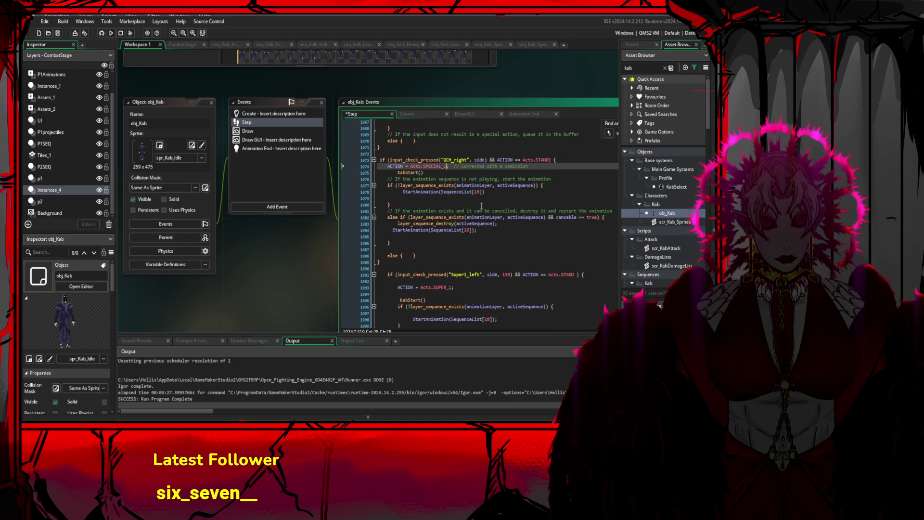
{"action": "scroll", "coordinate": [480, 207], "scroll_direction": "up", "scroll_amount": 1}
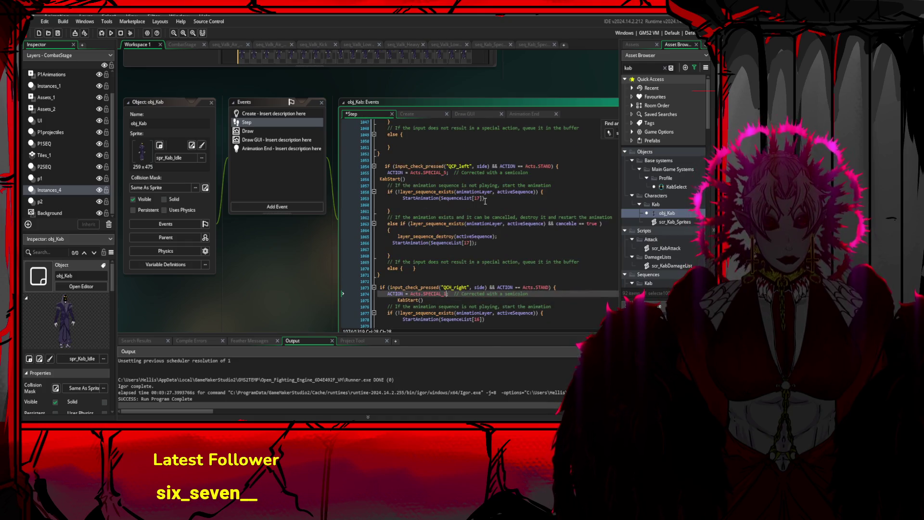
{"action": "scroll", "coordinate": [485, 200], "scroll_direction": "up", "scroll_amount": 6}
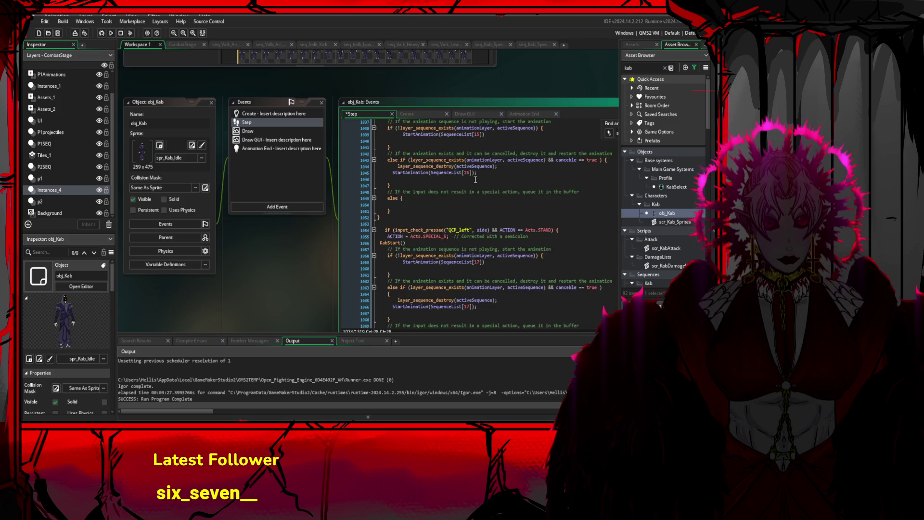
{"action": "scroll", "coordinate": [476, 181], "scroll_direction": "up", "scroll_amount": 15}
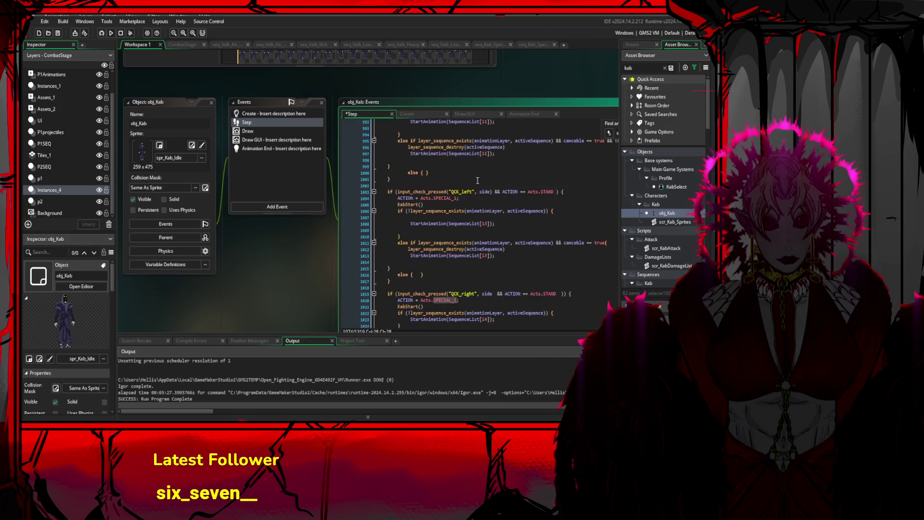
{"action": "scroll", "coordinate": [485, 182], "scroll_direction": "down", "scroll_amount": 20}
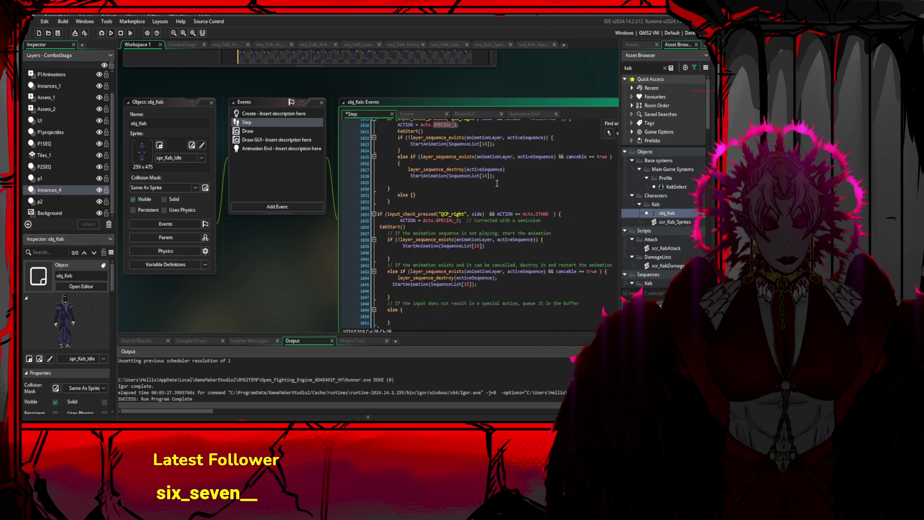
{"action": "scroll", "coordinate": [496, 183], "scroll_direction": "down", "scroll_amount": 7}
{"action": "scroll", "coordinate": [497, 183], "scroll_direction": "up", "scroll_amount": 2}
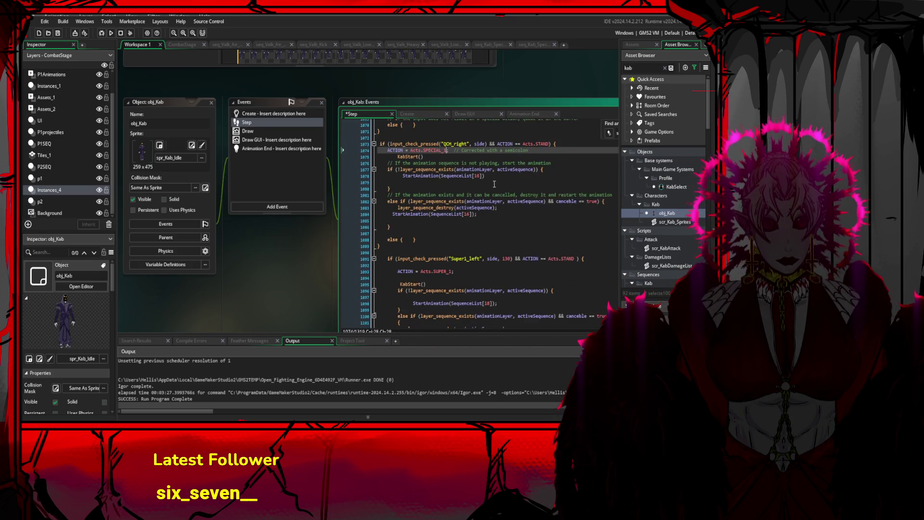
{"action": "left_click", "coordinate": [392, 188]}
{"action": "mouse_move", "coordinate": [379, 164]}
{"action": "left_mouse_down"}
{"action": "mouse_move", "coordinate": [482, 219]}
{"action": "mouse_move", "coordinate": [482, 235]}
{"action": "left_mouse_up"}
{"action": "left_click", "coordinate": [424, 172]}
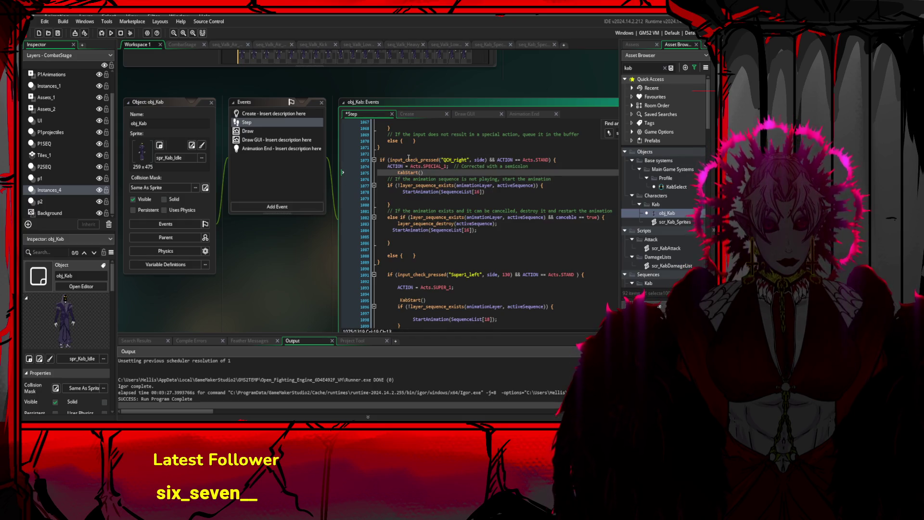